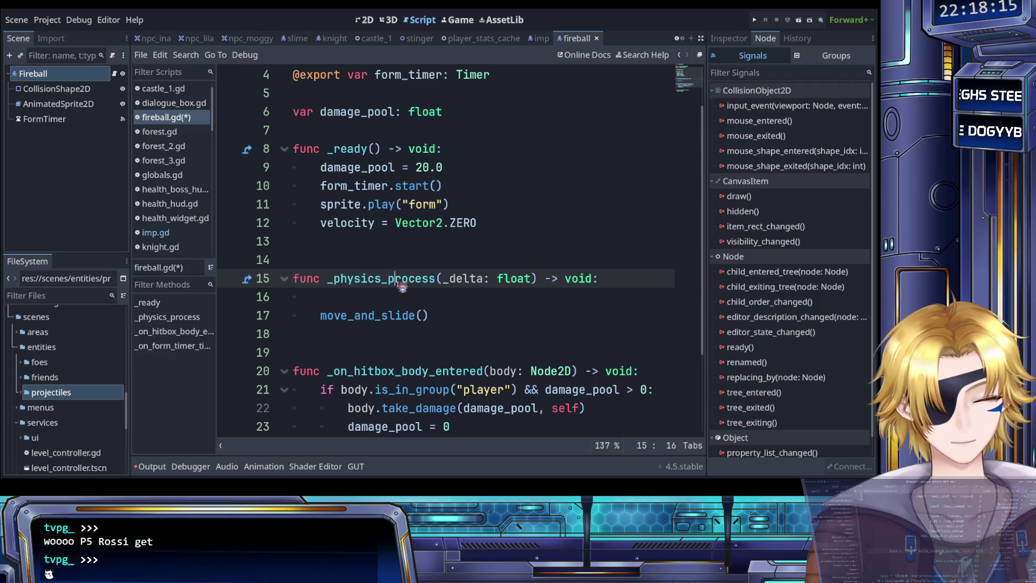
Start a new function set_player_position(Vector2) at the end of fireball.gd.
click(396, 258)
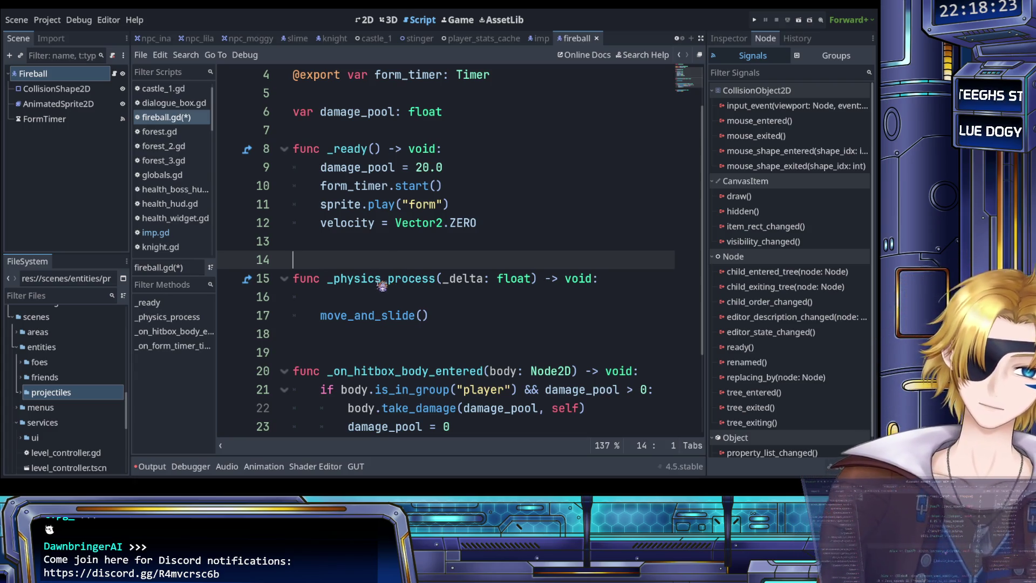
click(371, 298)
scroll(367, 299, down, 1)
scroll(367, 299, down, 1)
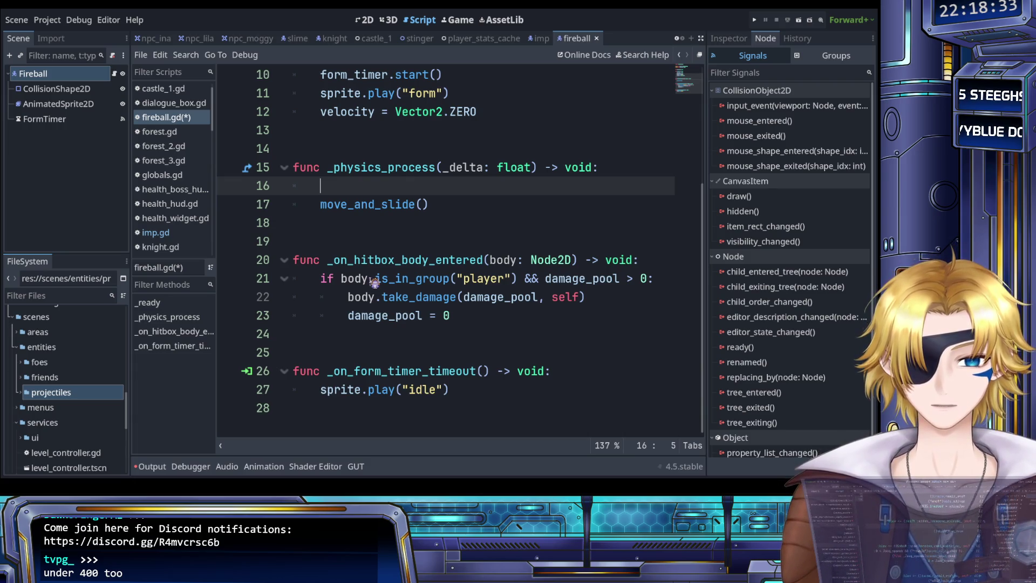
scroll(375, 280, up, 1)
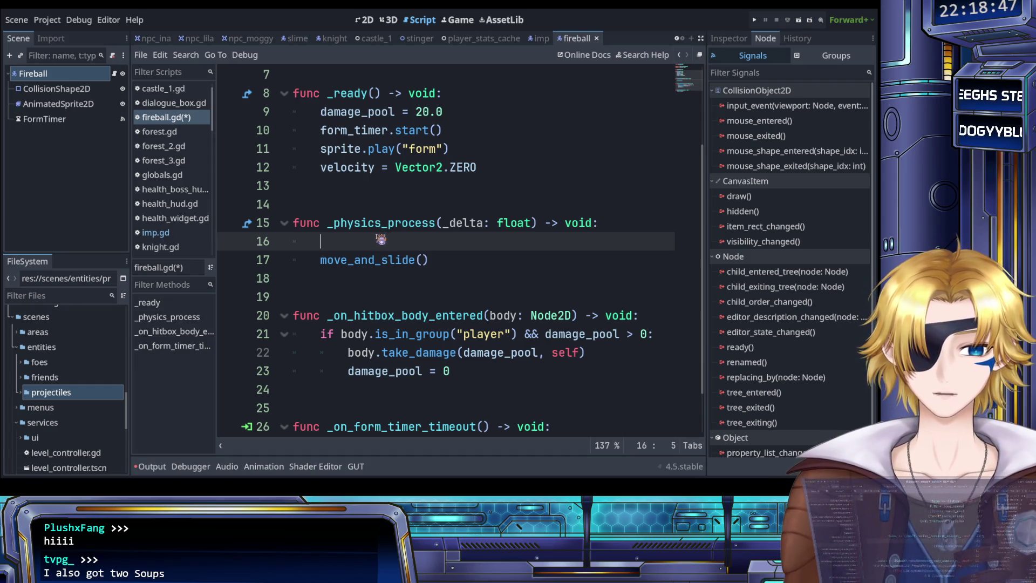
scroll(381, 239, up, 2)
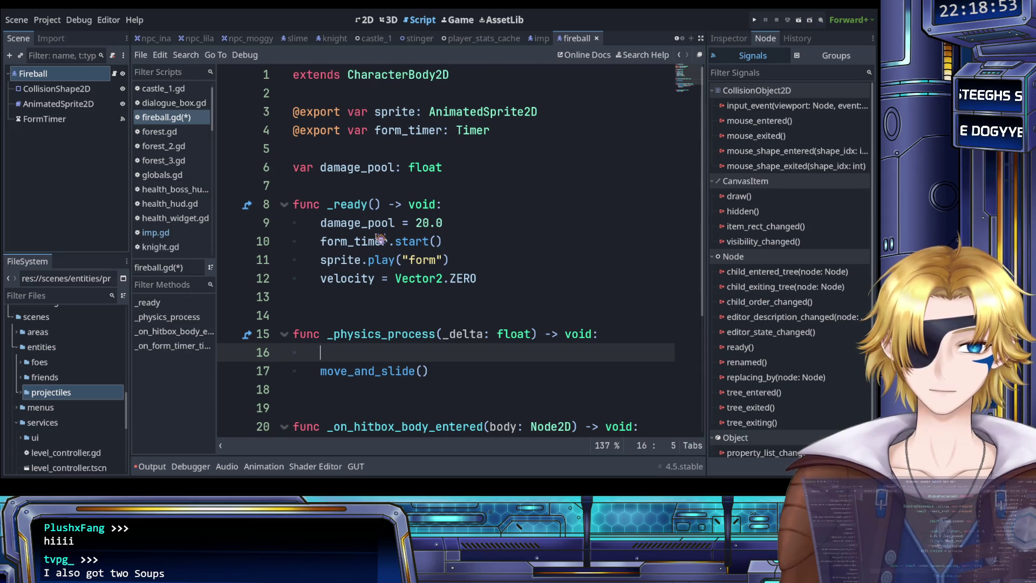
scroll(381, 239, down, 3)
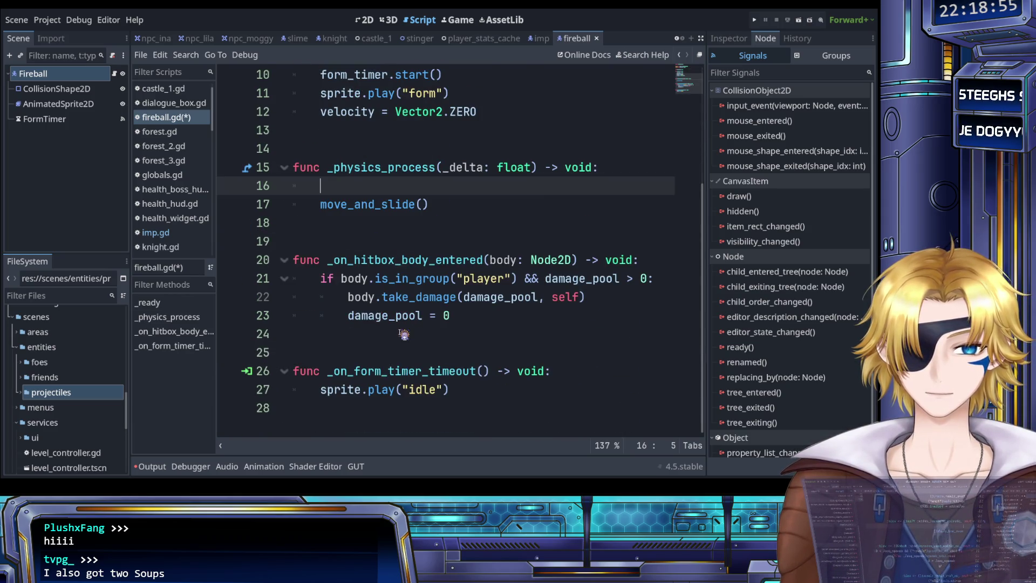
click(347, 418)
key(Return)
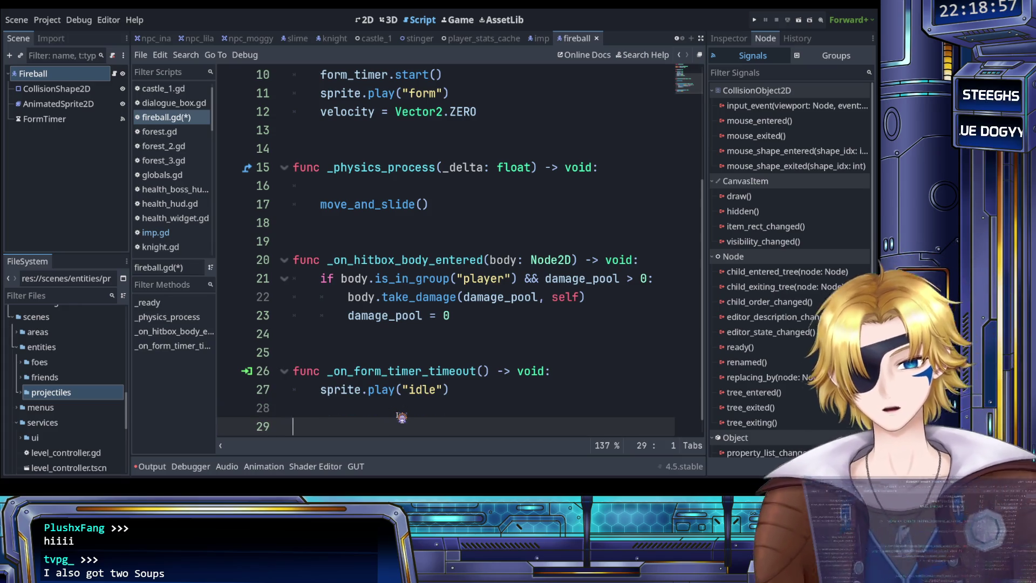
text(func)
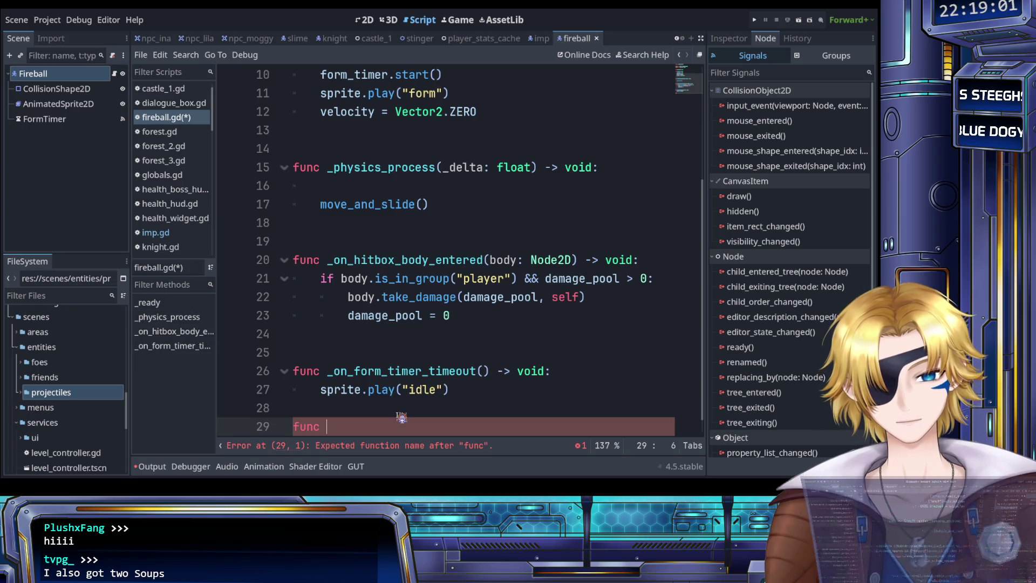
text(init()
key(BackSpace)
key(BackSpace)
key(BackSpace)
text(set_player)
text(_po)
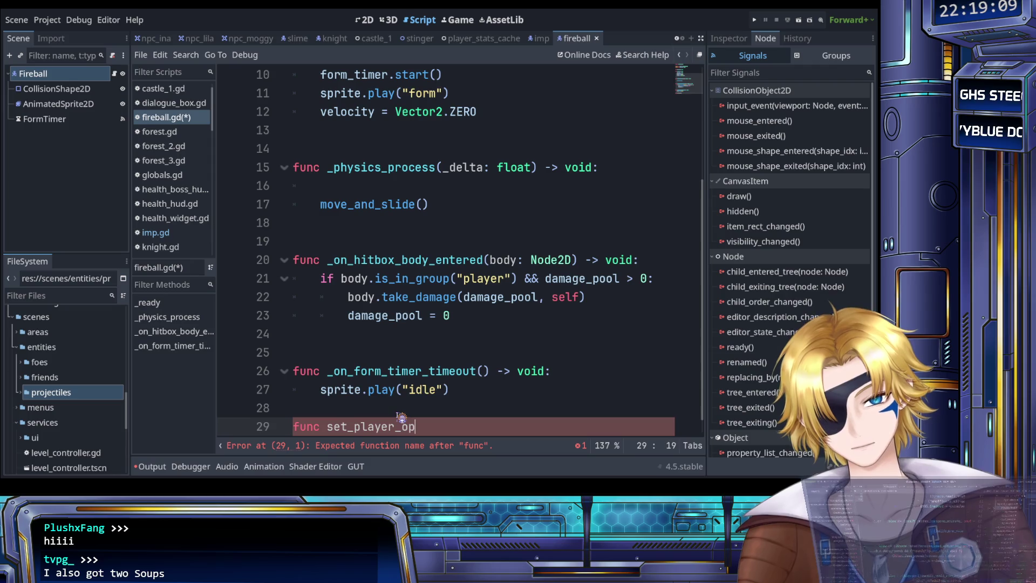
text(sition()
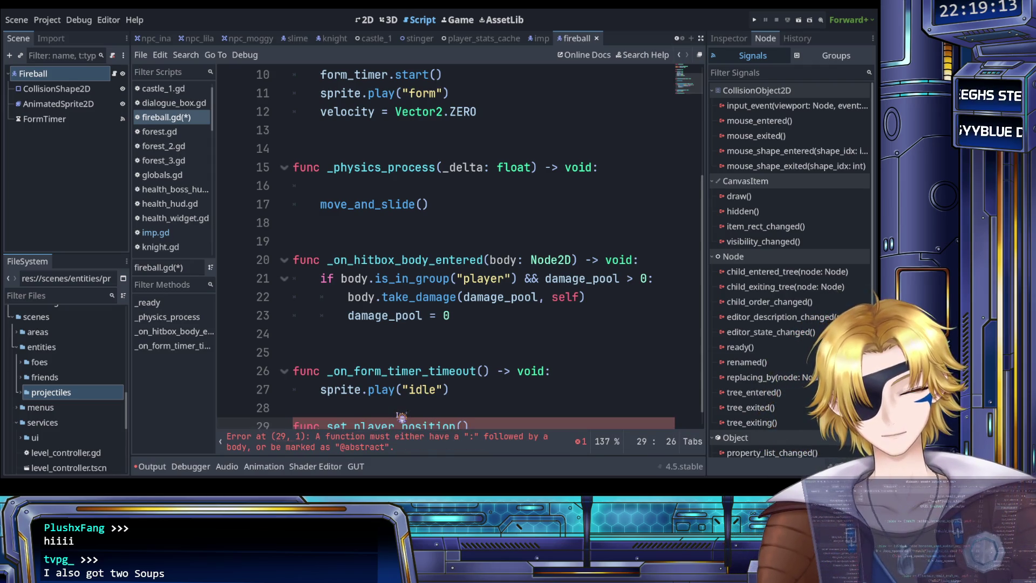
text(Vec)
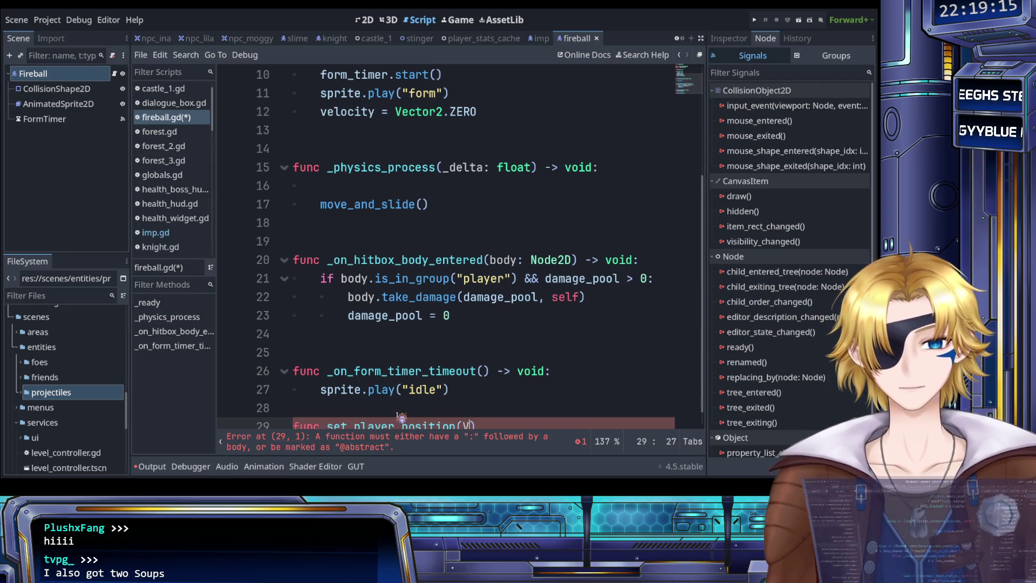
text(tor2))
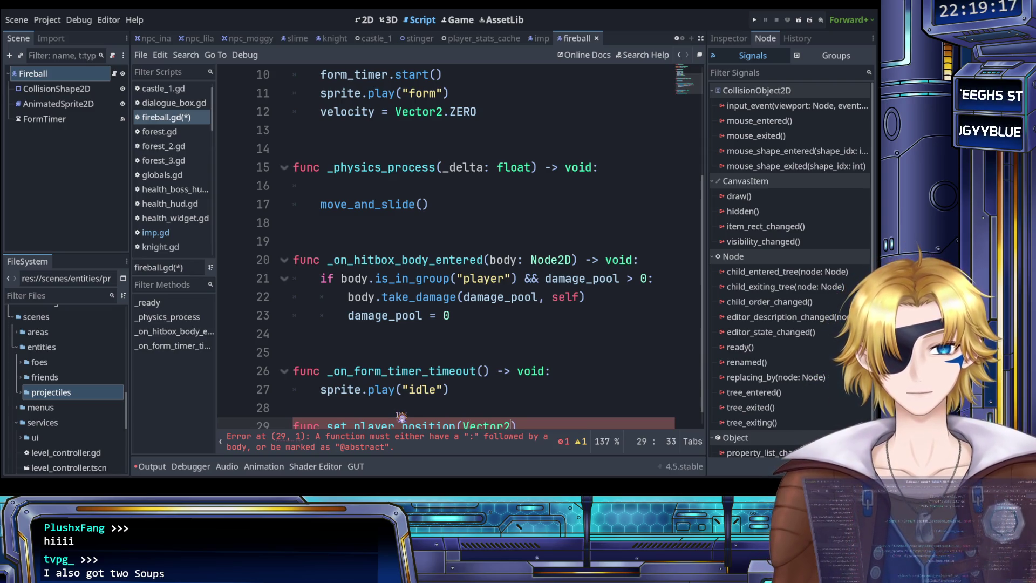
Name the parameter 'coordinate: Vector2' and end the function line with a colon.
click(463, 408)
text(coordinte:)
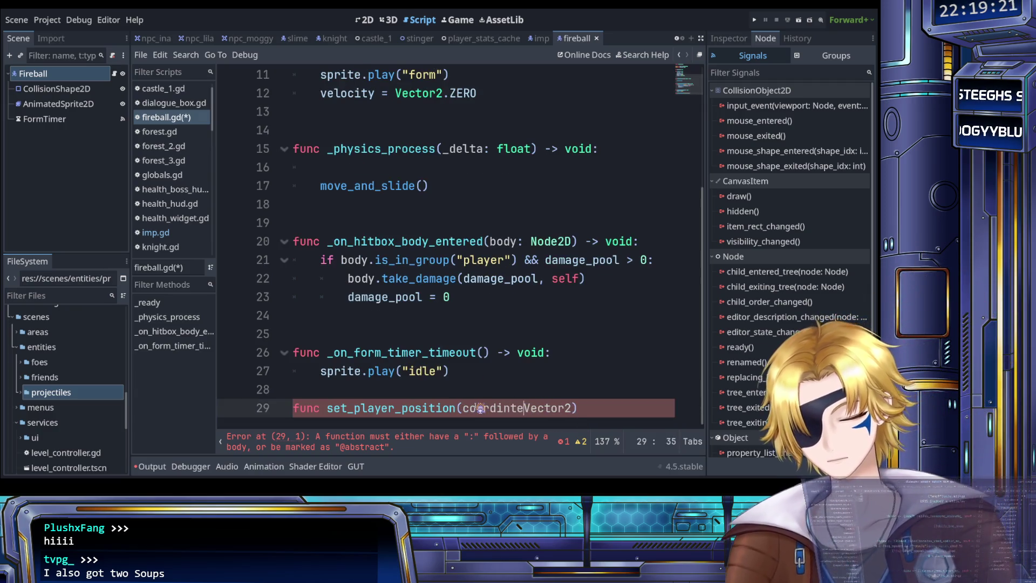
click(510, 396)
click(511, 409)
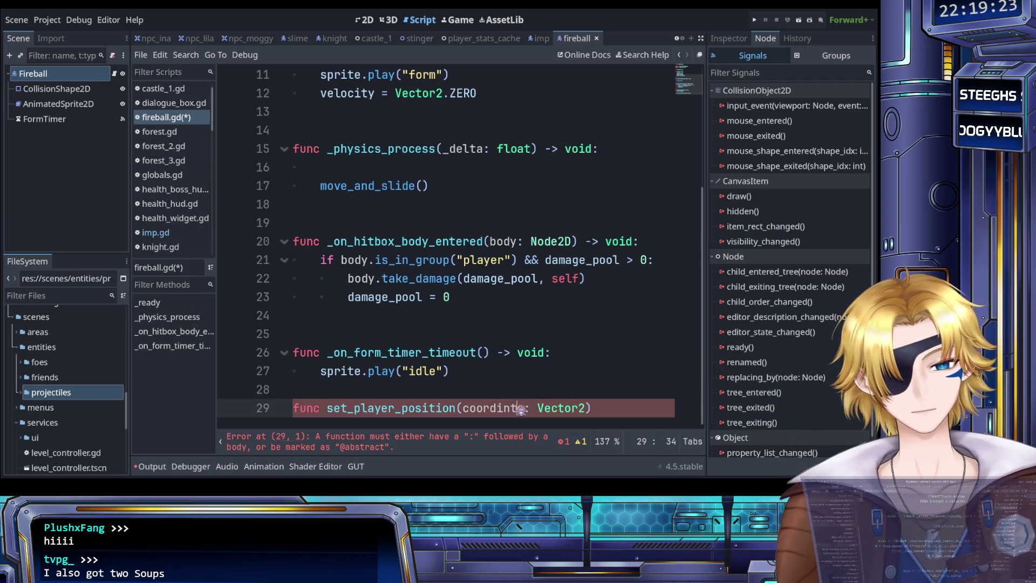
text(ate)
click(622, 410)
text(:)
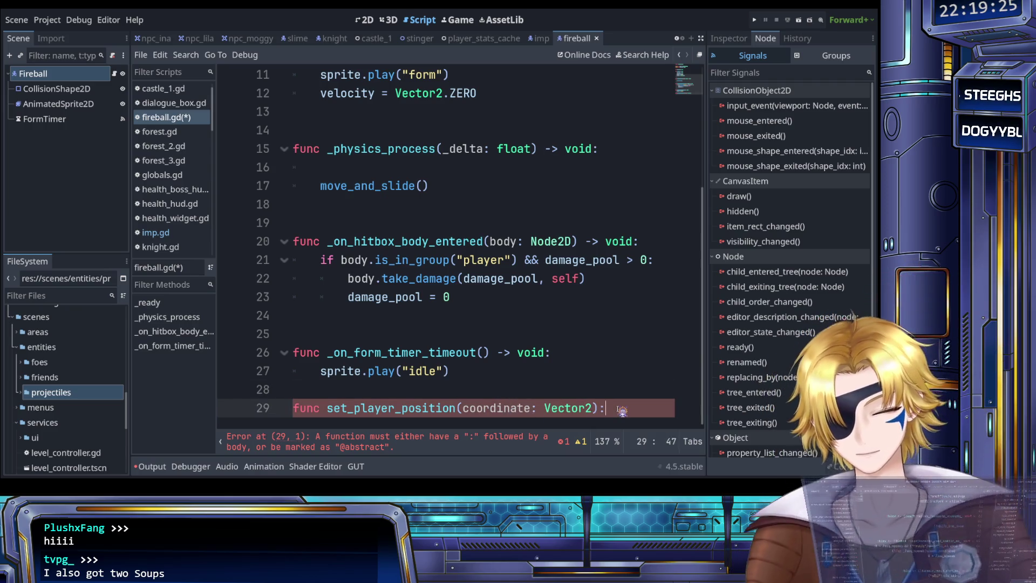
key(Return)
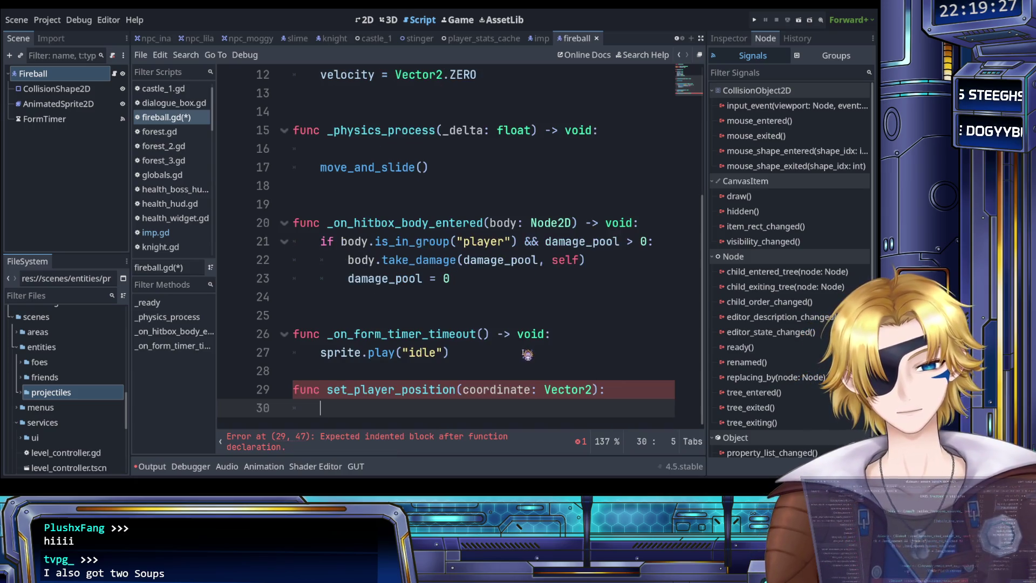
scroll(525, 355, up, 4)
Add 'var player_coordinate: Vector2' on line 7, below damage_pool.
click(474, 180)
key(Return)
text(var player-c)
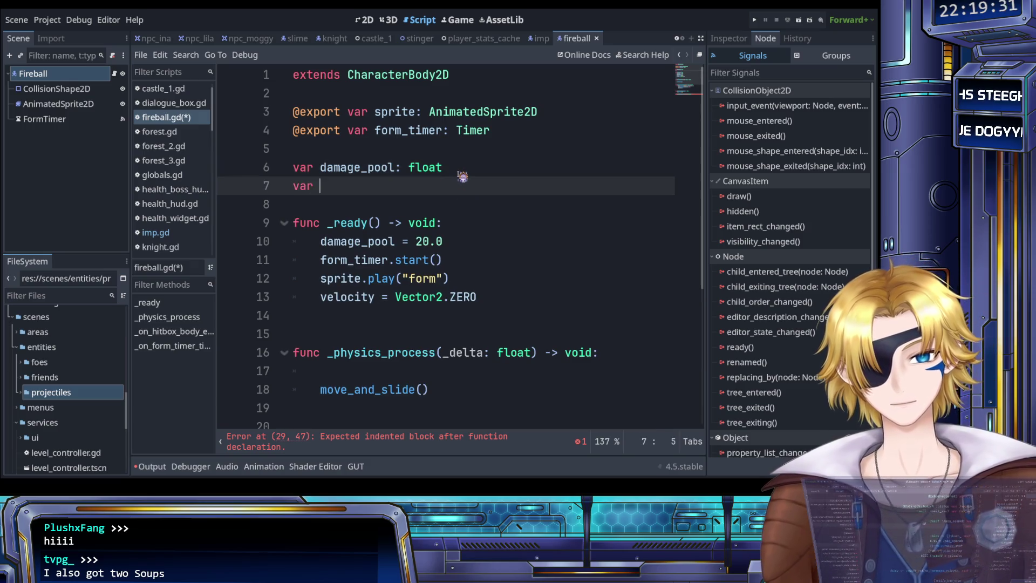
text(oordinate)
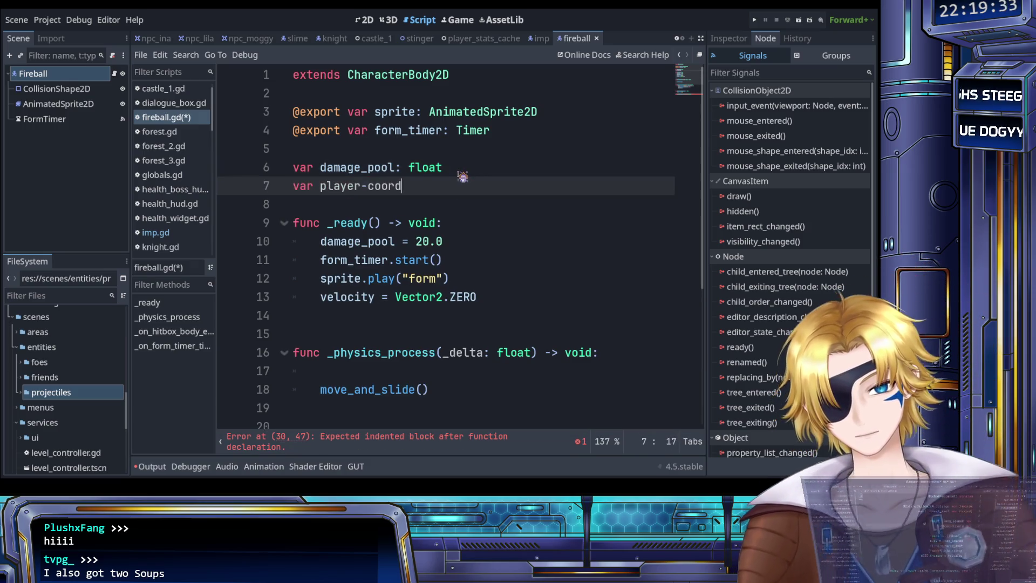
key(Left)
key(Left)
key(Left)
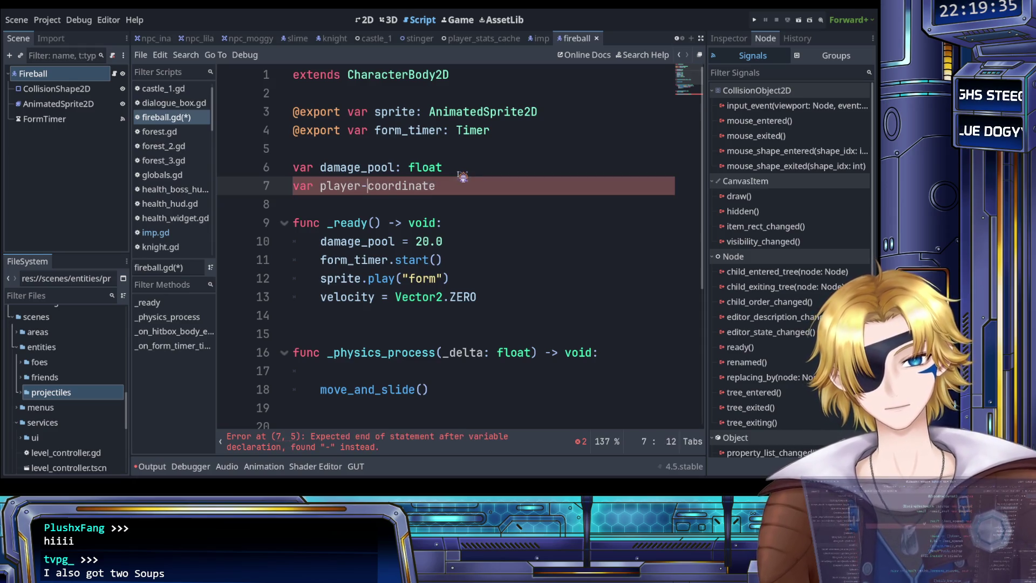
key(BackSpace)
text(_coordinate)
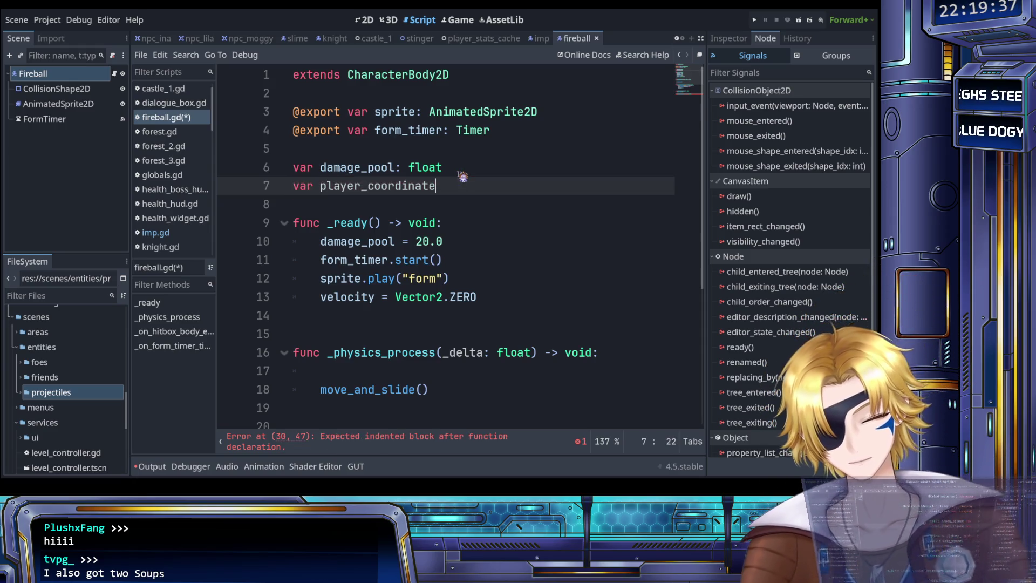
text(: Vector2)
click(514, 182)
text(=)
key(BackSpace)
key(BackSpace)
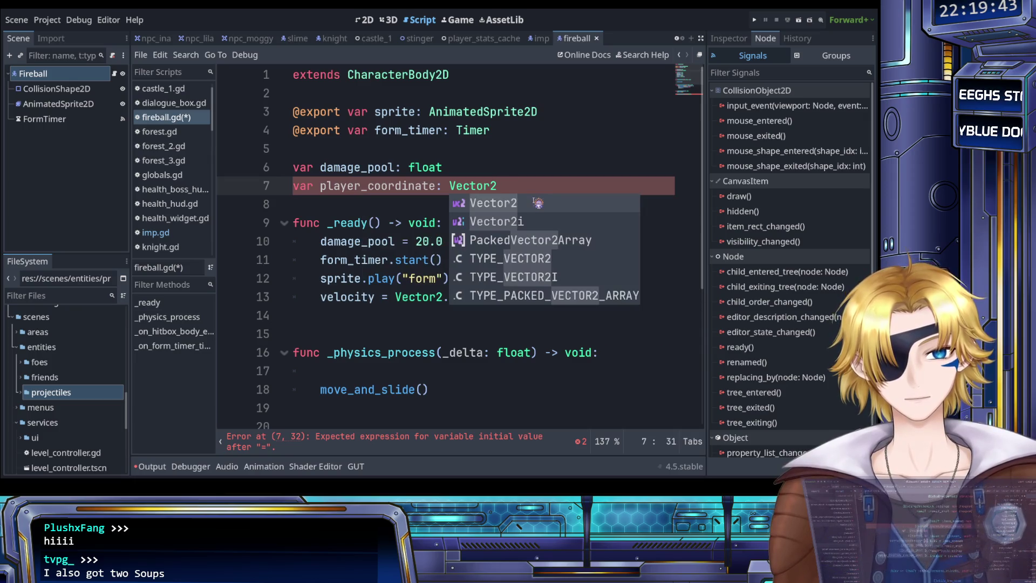
click(523, 183)
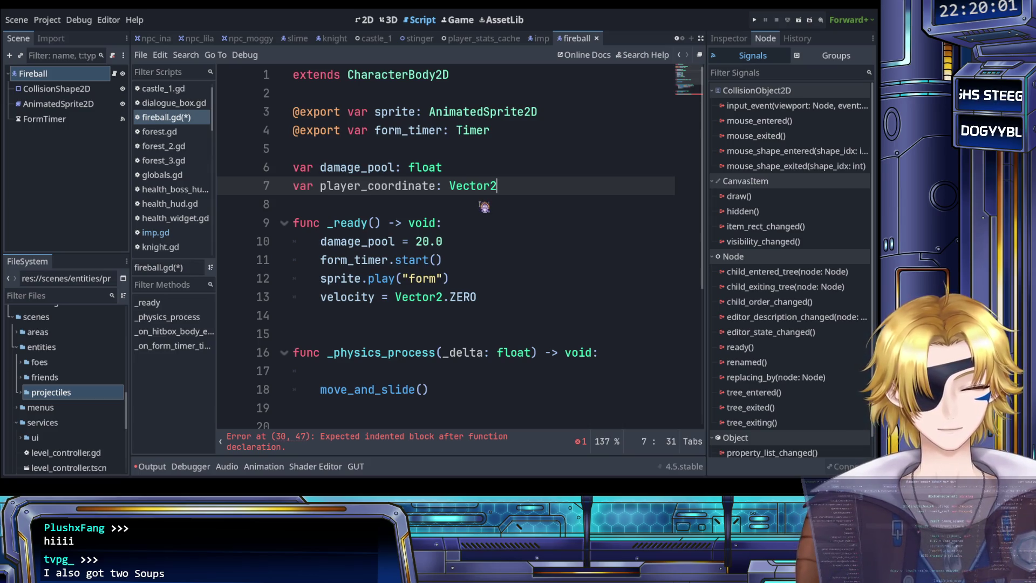
scroll(484, 210, down, 3)
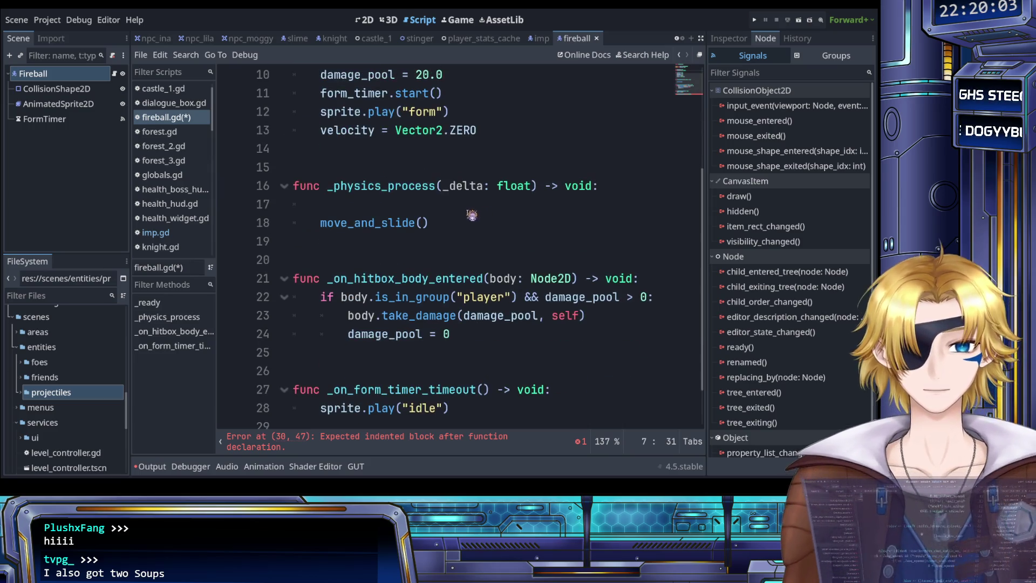
Add 'player_coordinate = Vector2(0, position.y)' on line 14 inside _ready.
scroll(453, 207, up, 3)
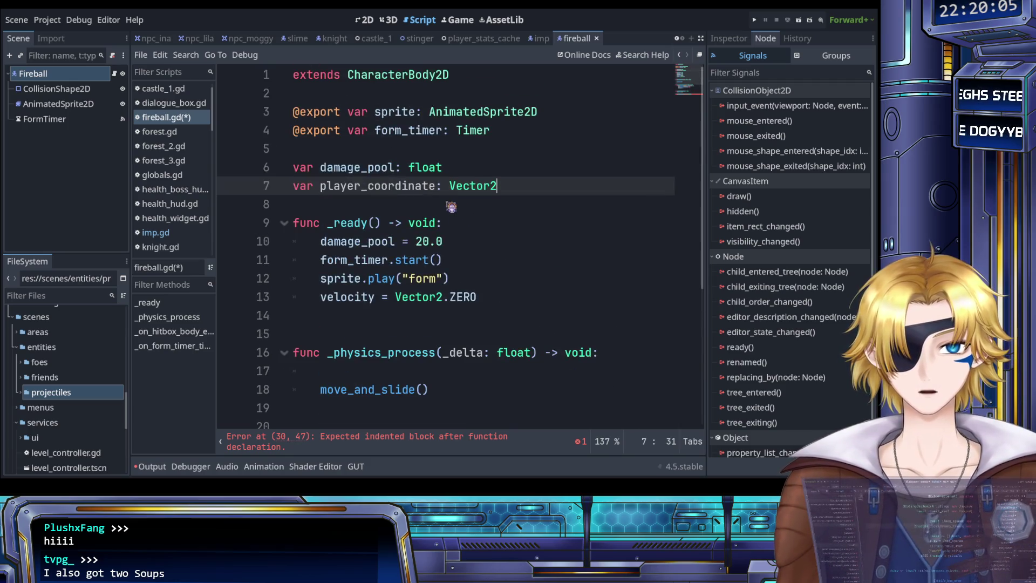
click(498, 298)
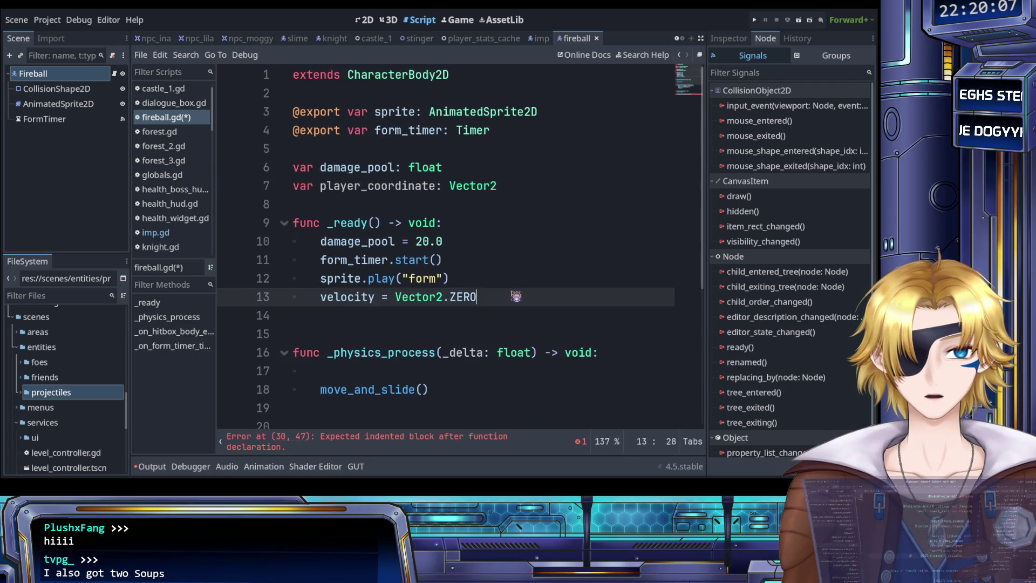
key(Return)
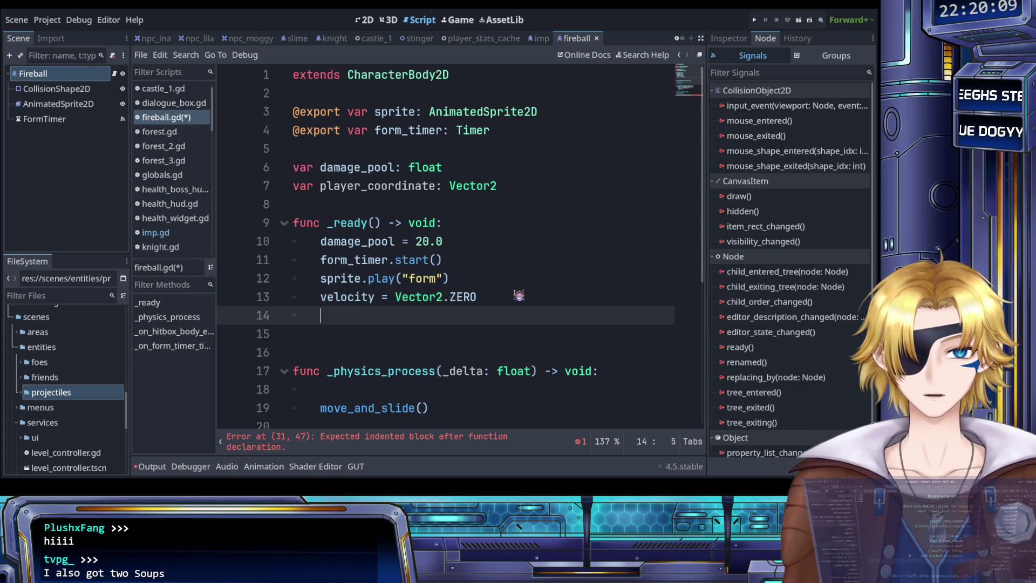
text(player)
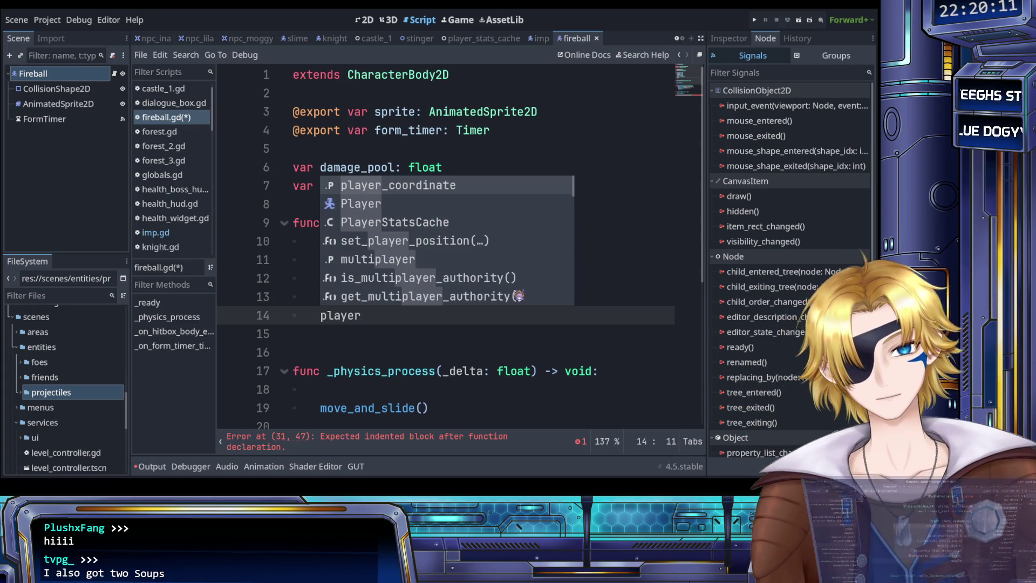
key(Return)
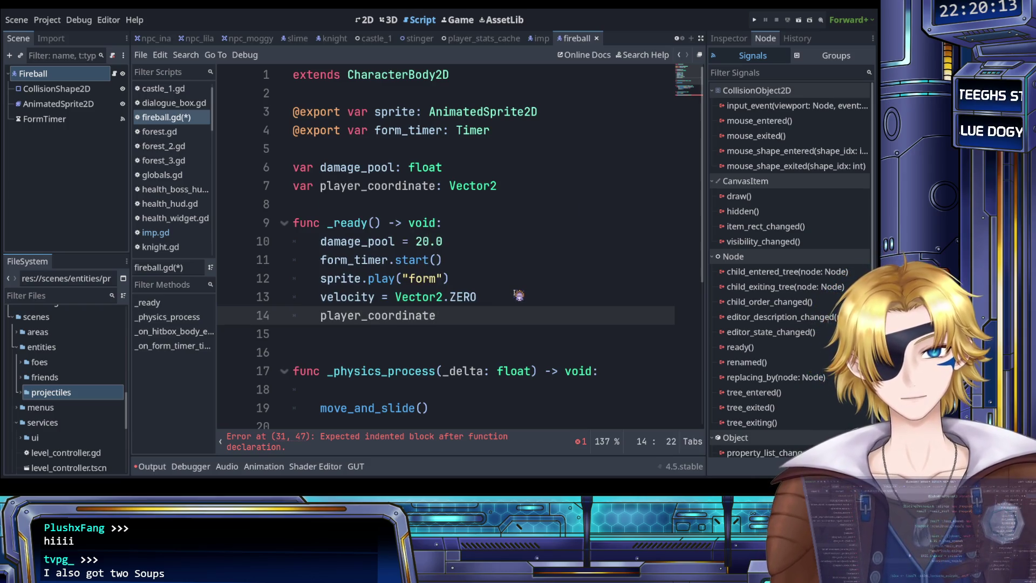
text(=)
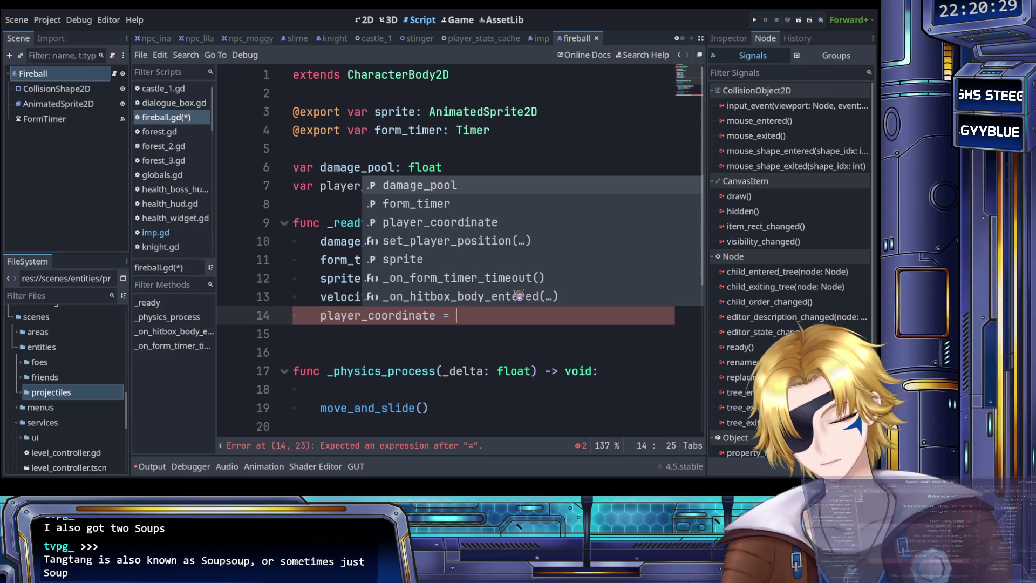
text(po)
key(BackSpace)
key(BackSpace)
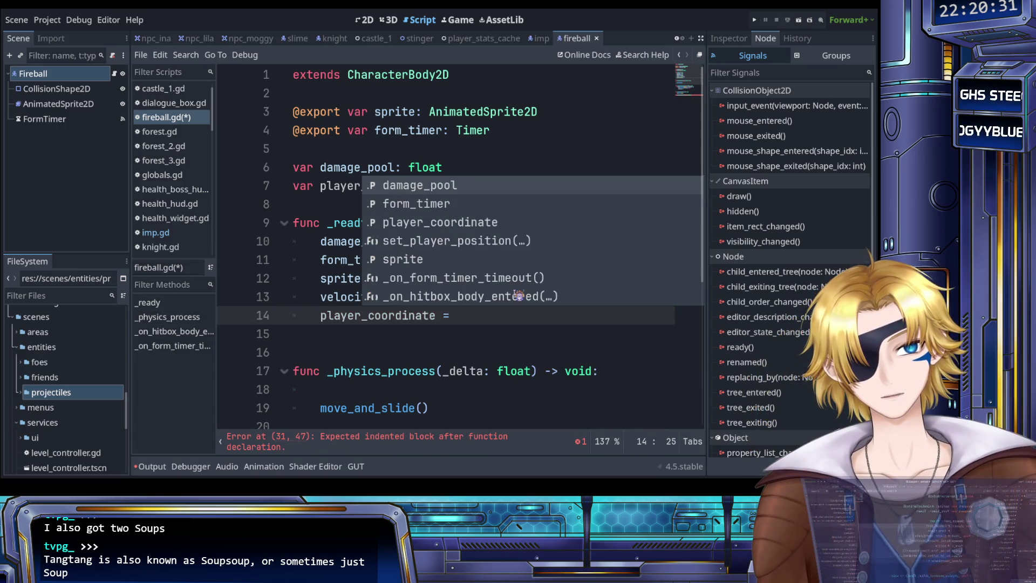
text(Vector2)
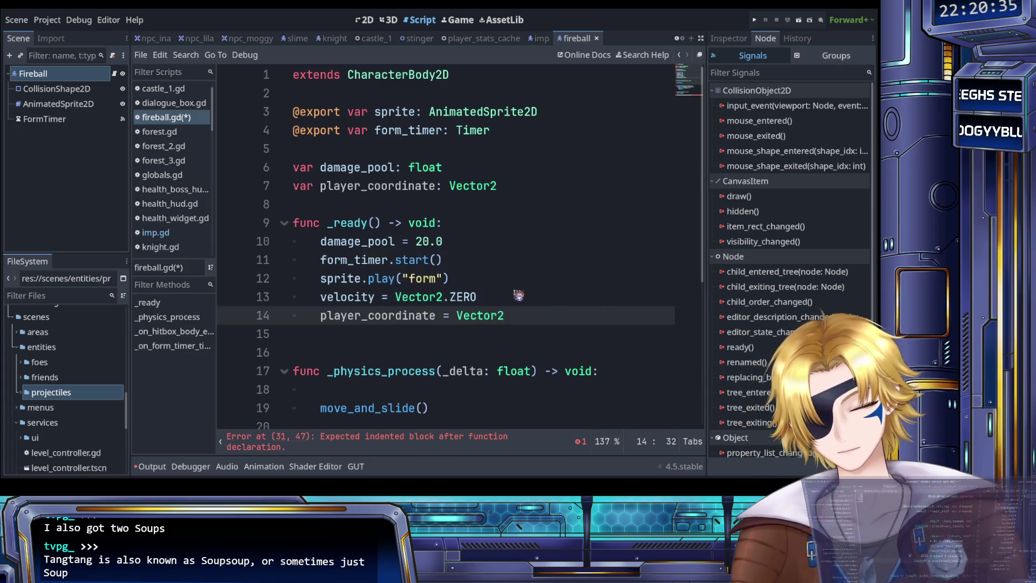
text(()
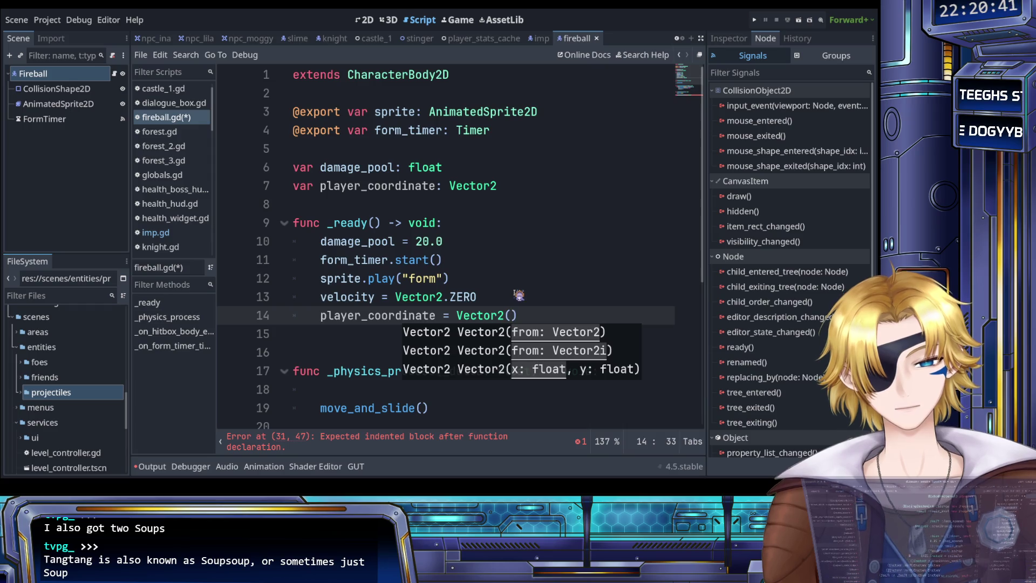
text(0)
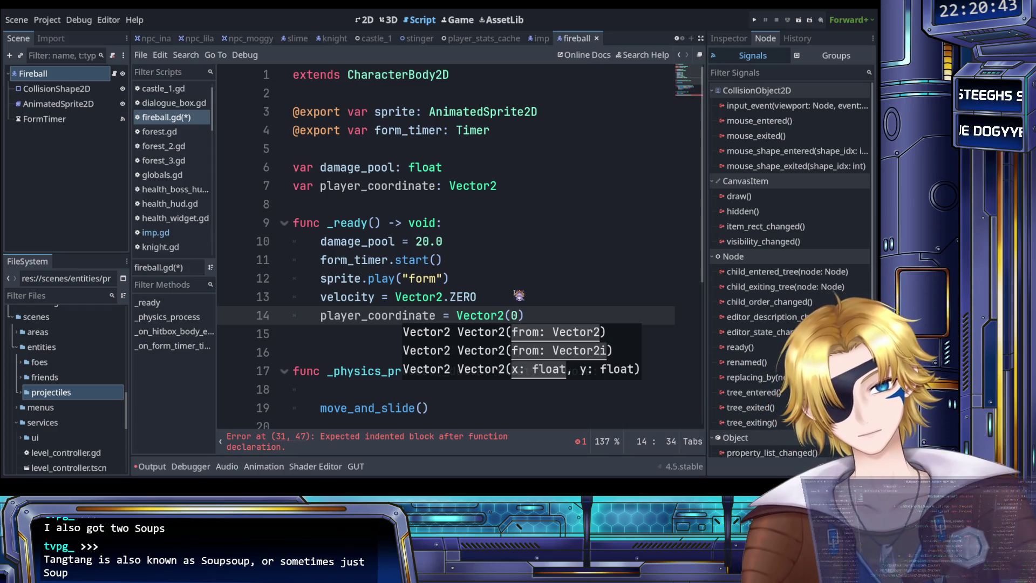
text(, )
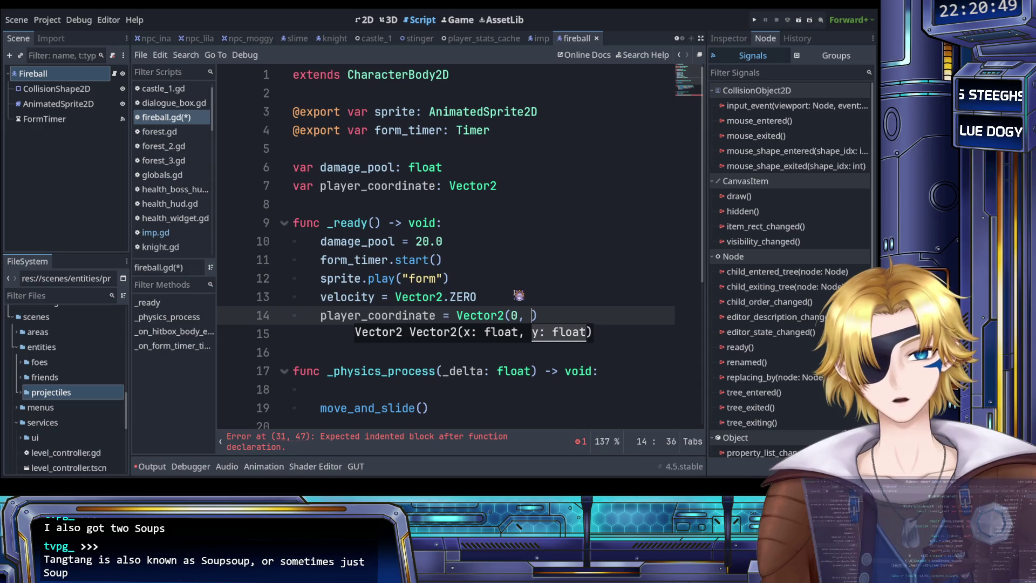
text(position.y)
click(522, 301)
Save fireball.gd.
key(ctrl+s)
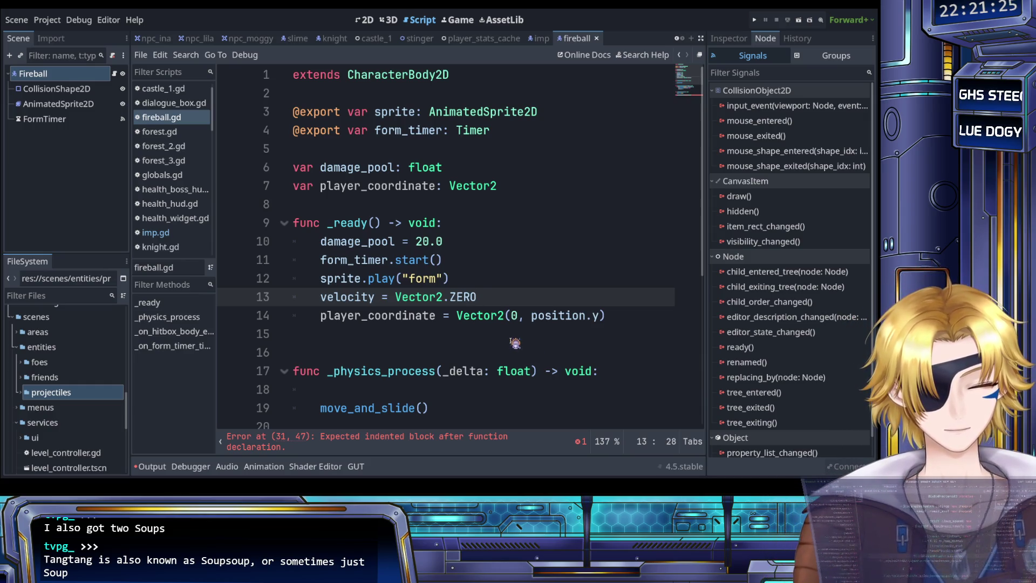
scroll(515, 343, down, 3)
scroll(508, 335, down, 2)
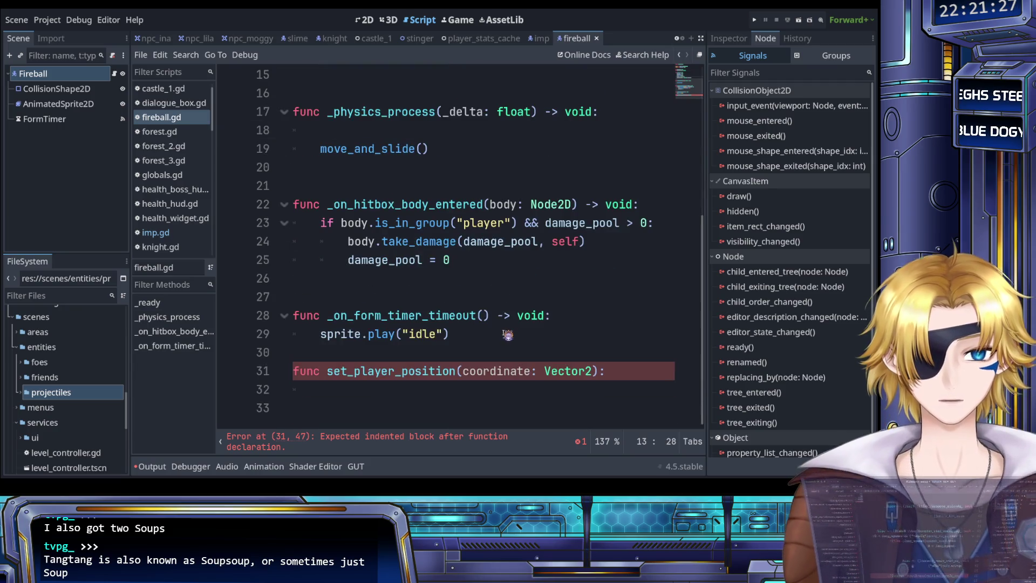
Write 'player_coordinate = coordinate' as set_player_position's body and save fireball.gd.
click(488, 351)
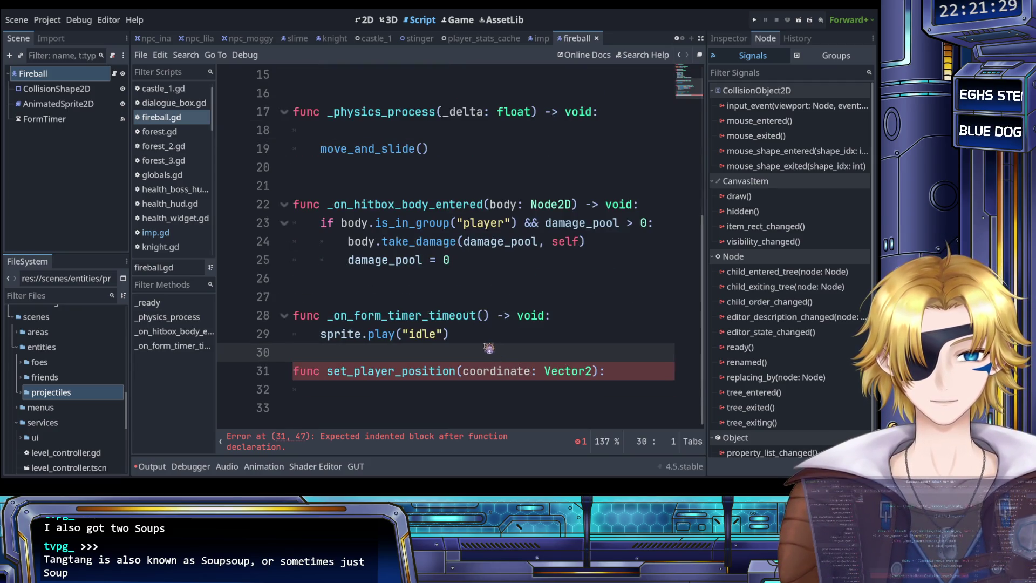
click(485, 391)
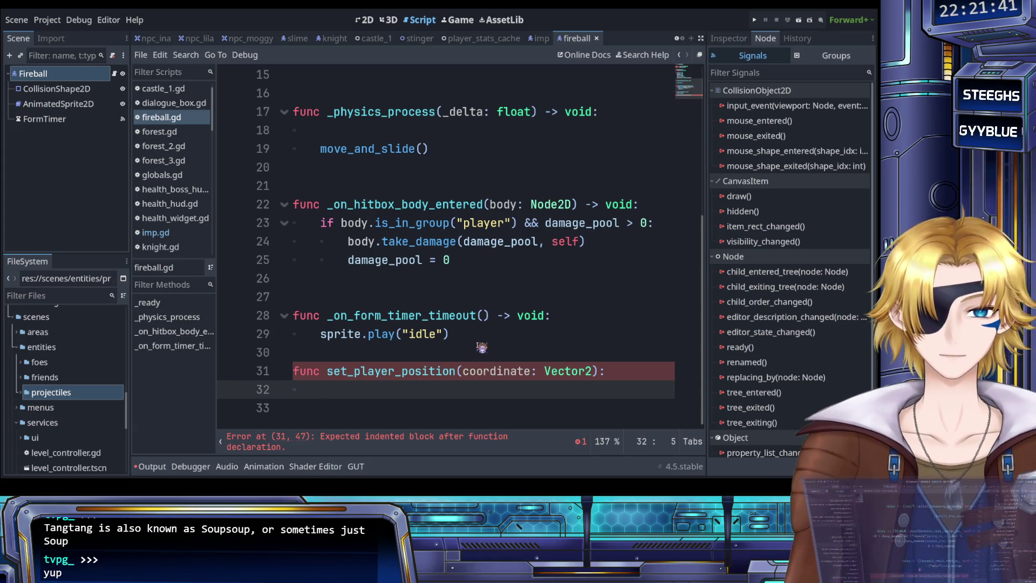
text(play)
key(Return)
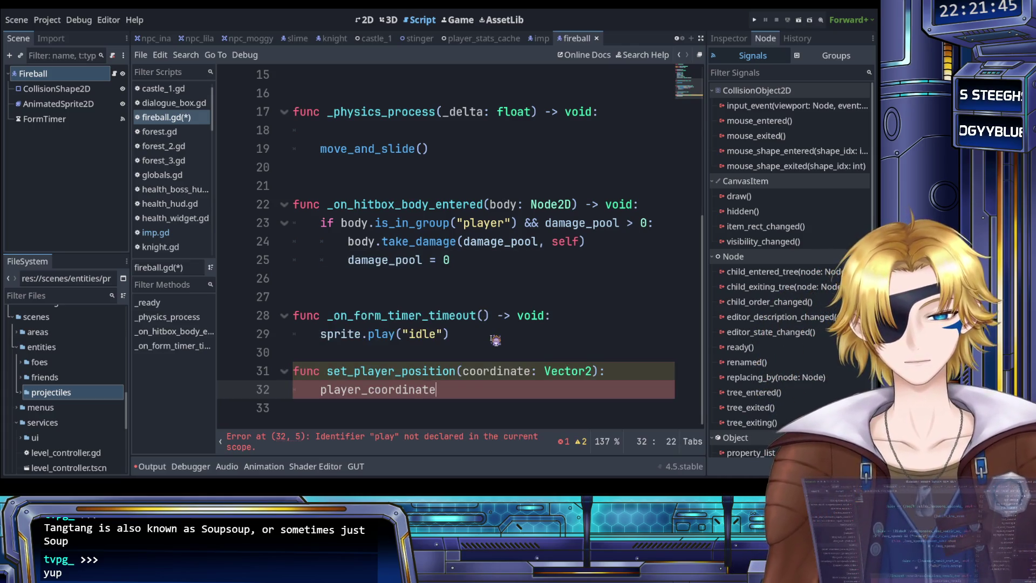
text(= coordinate)
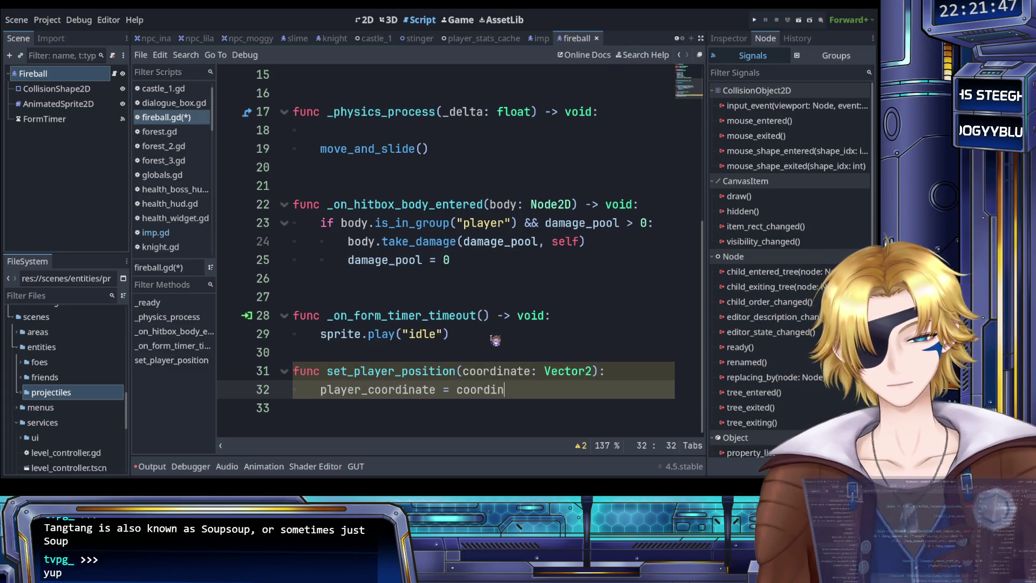
click(478, 317)
key(ctrl+s)
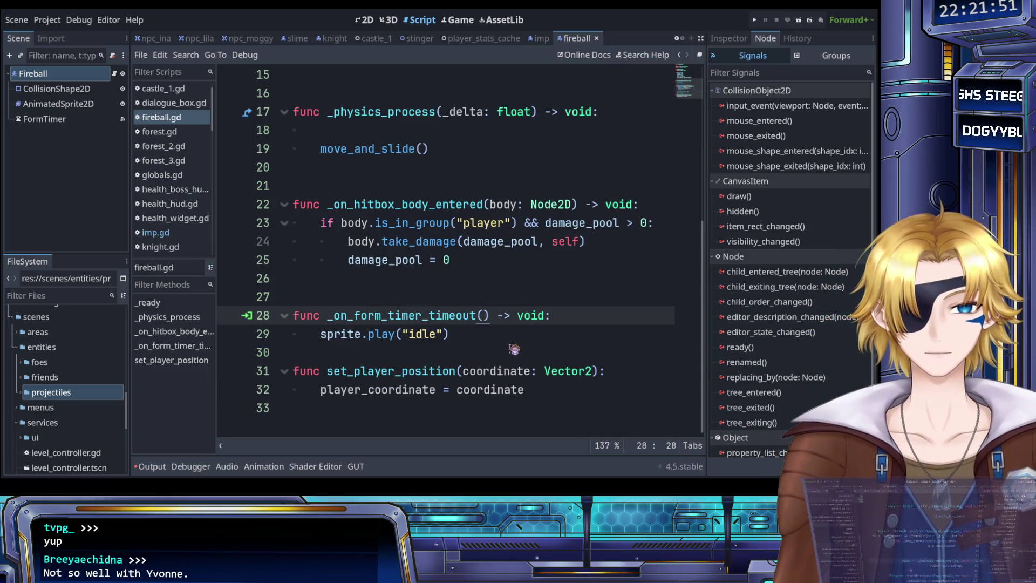
double_click(423, 372)
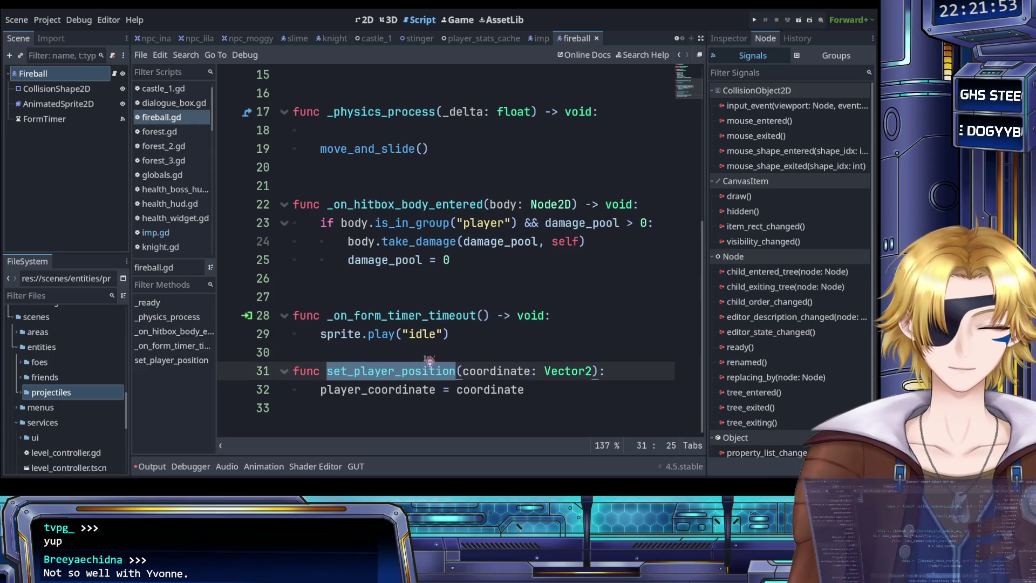
scroll(429, 360, up, 3)
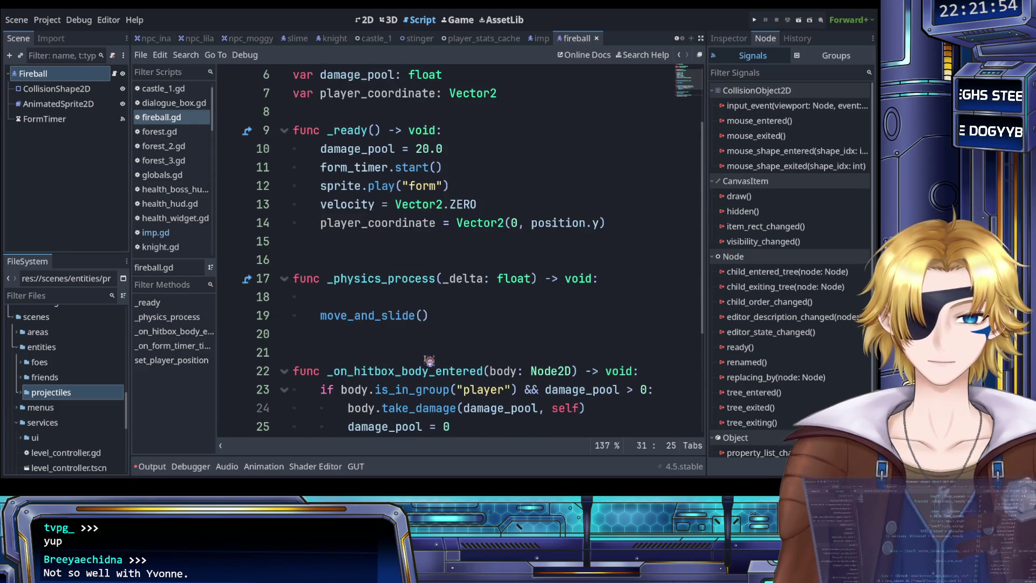
Add 'if form_timer.is_stopped():' on line 18 of _physics_process.
click(423, 304)
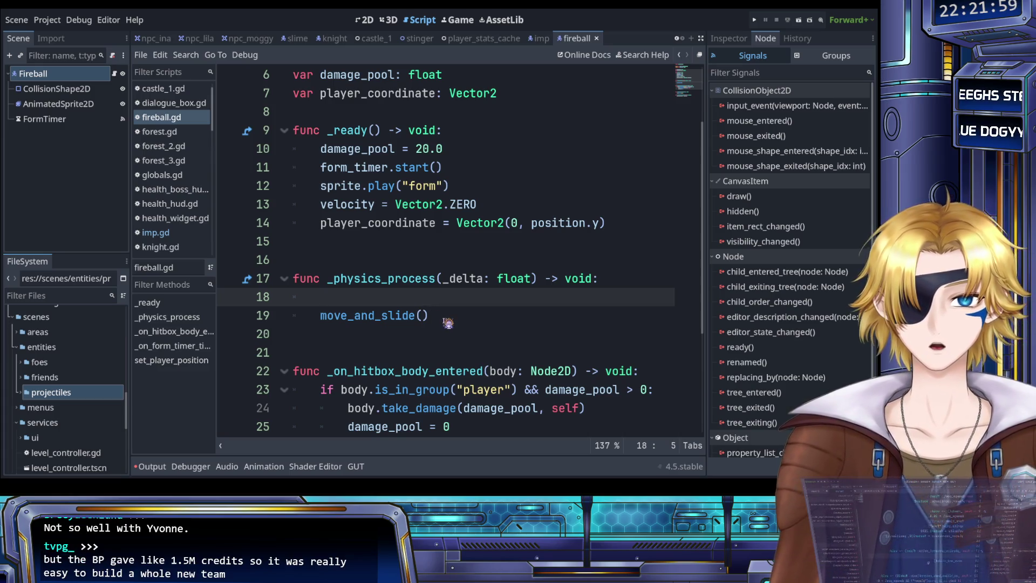
text(if)
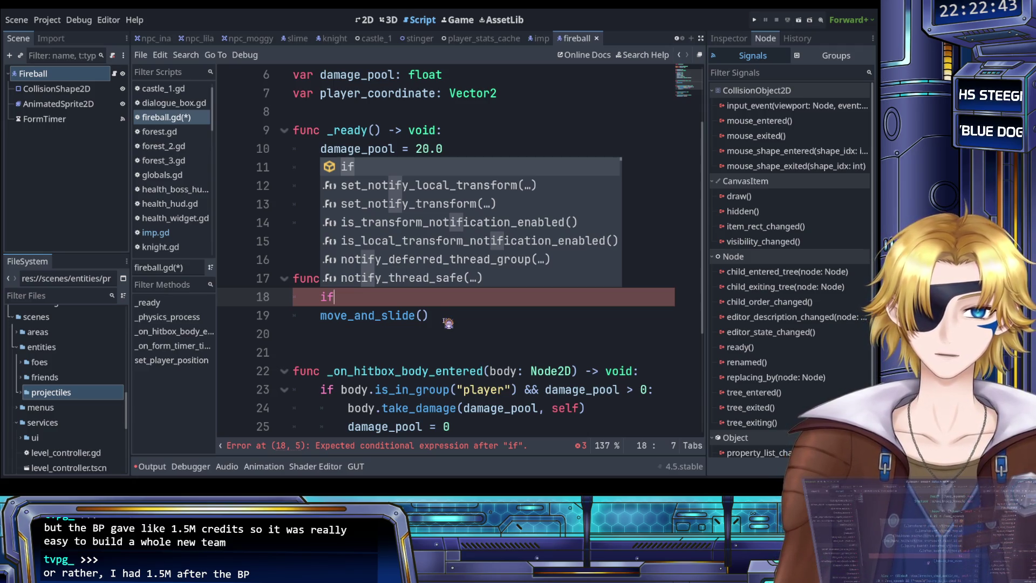
text(F)
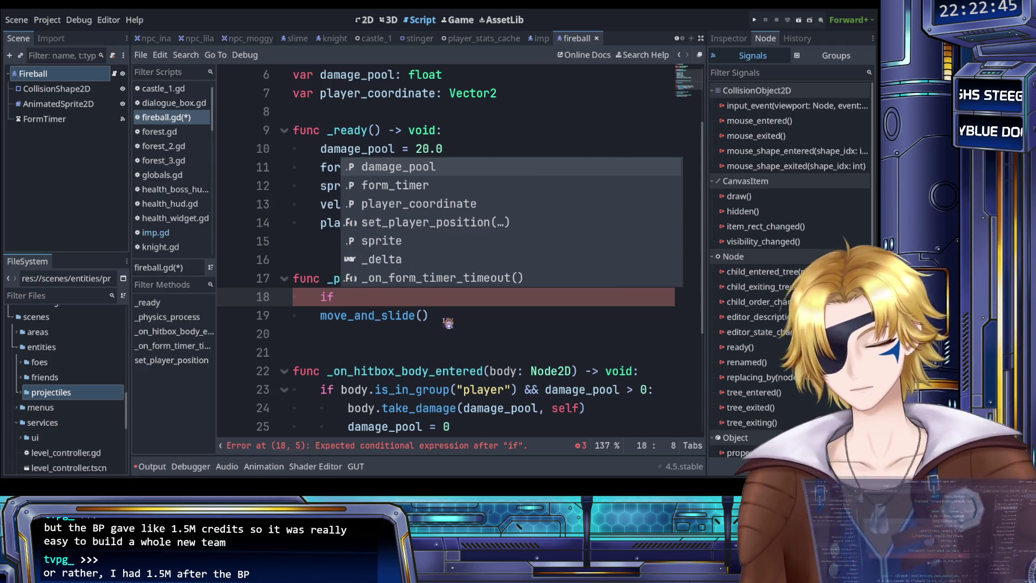
text(a)
key(BackSpace)
text(o)
key(BackSpace)
key(BackSpace)
text(f)
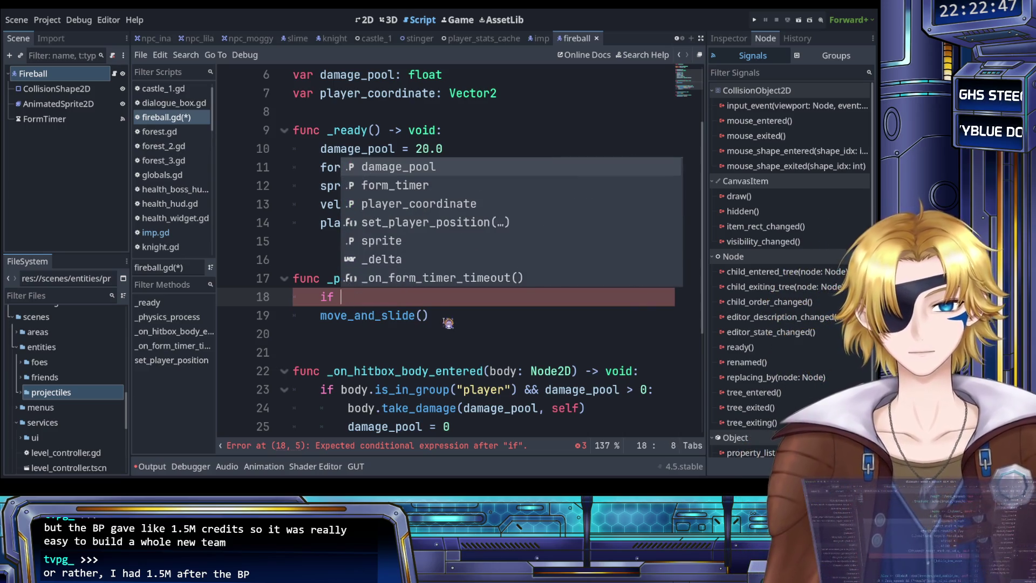
text(orm)
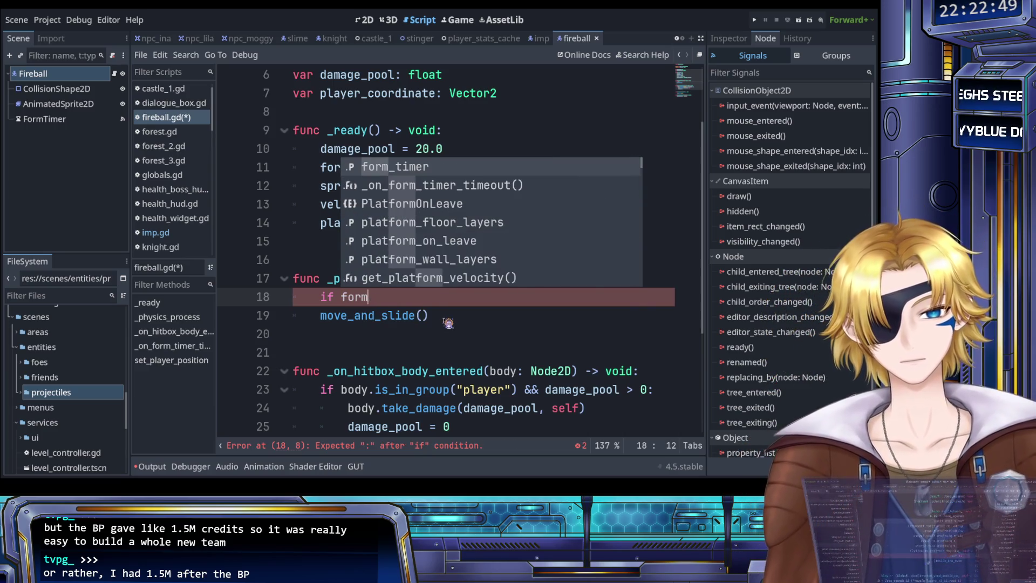
key(Return)
text(.is)
key(Return)
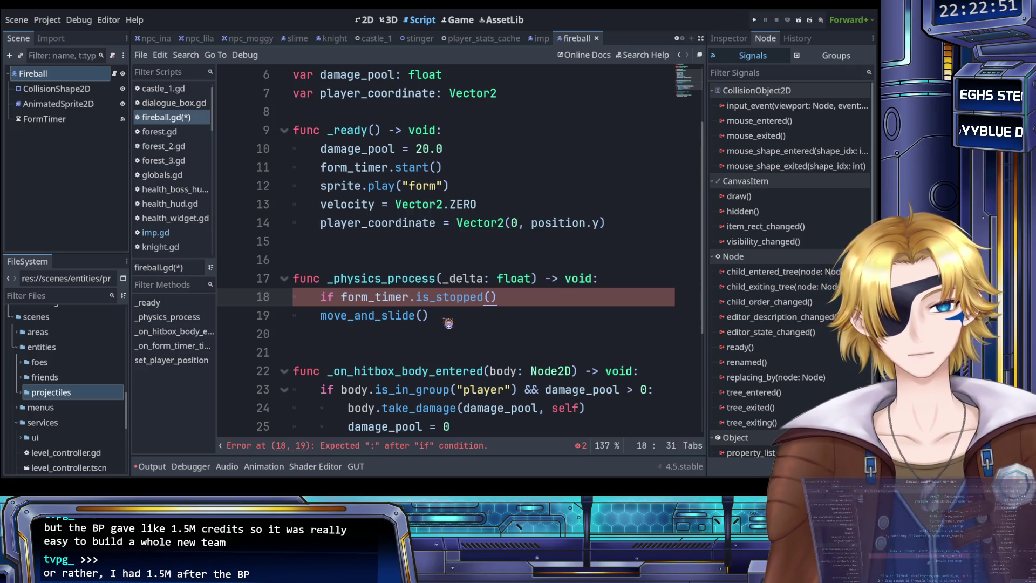
text(:)
key(Return)
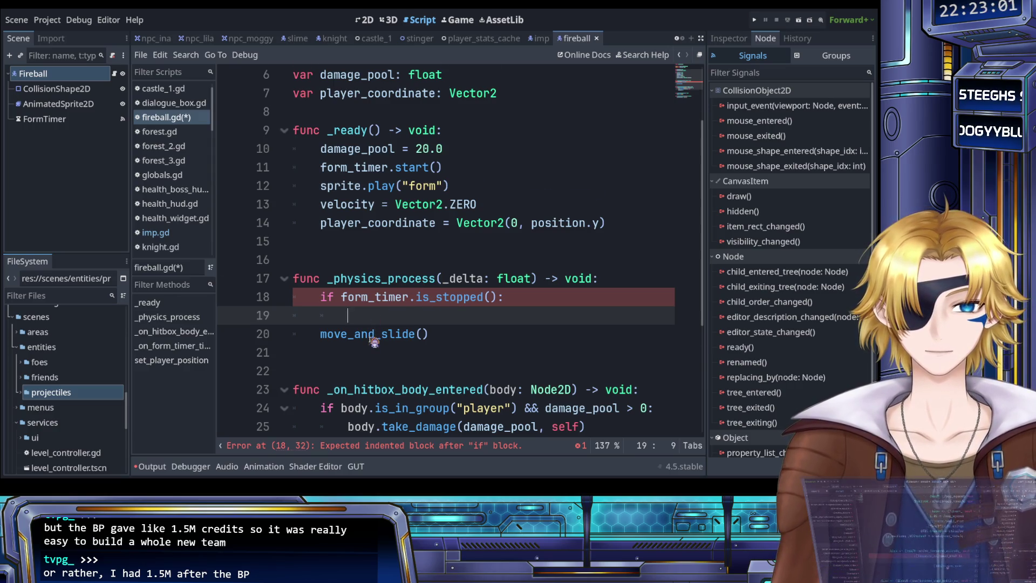
Inside the if block set 'velocity = Vector2.ZERO' and save the script.
scroll(374, 341, down, 1)
text(velo)
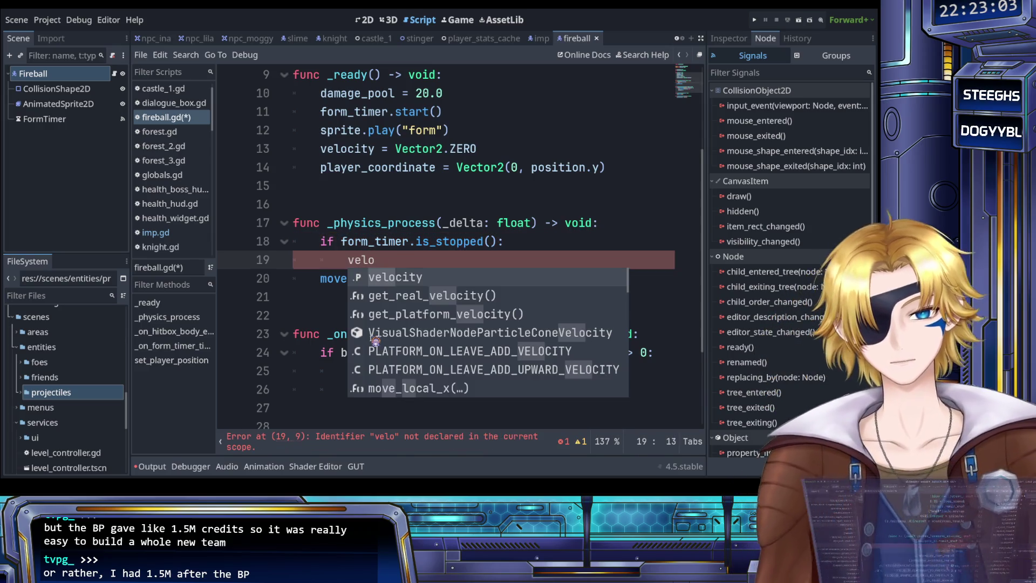
key(Return)
text(= )
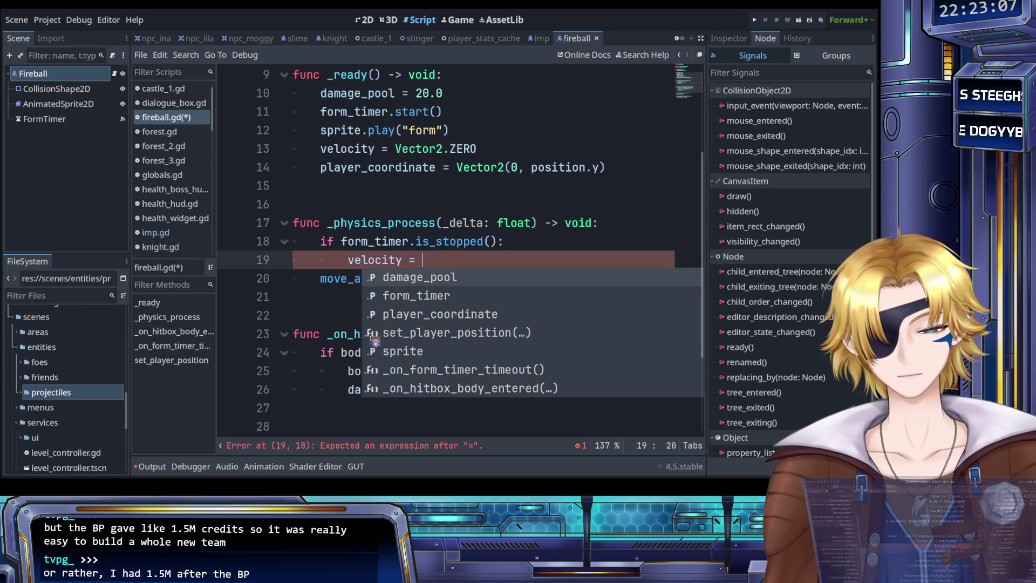
text(VCecto)
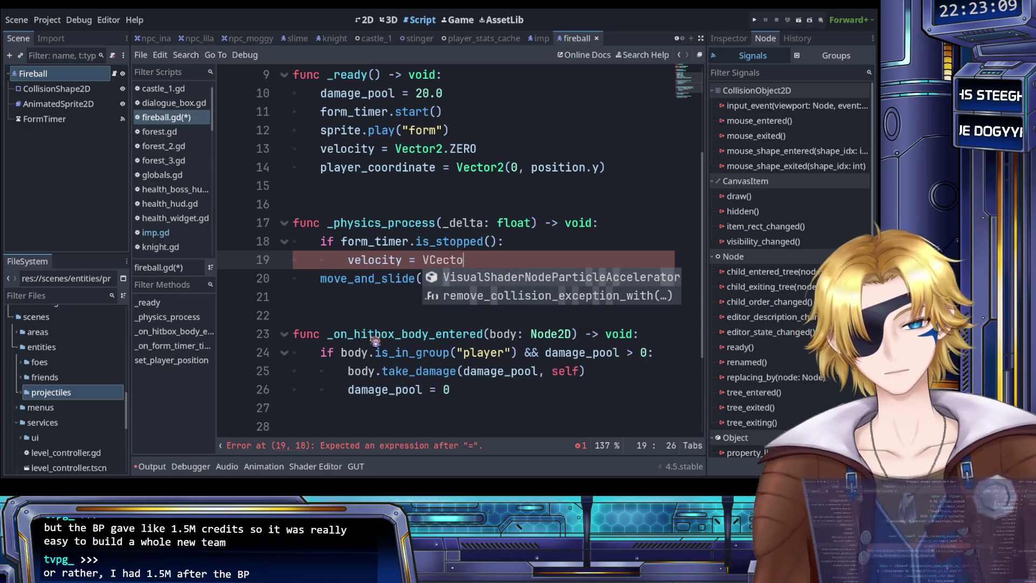
key(BackSpace)
key(BackSpace)
key(BackSpace)
key(BackSpace)
key(BackSpace)
text(ector2.)
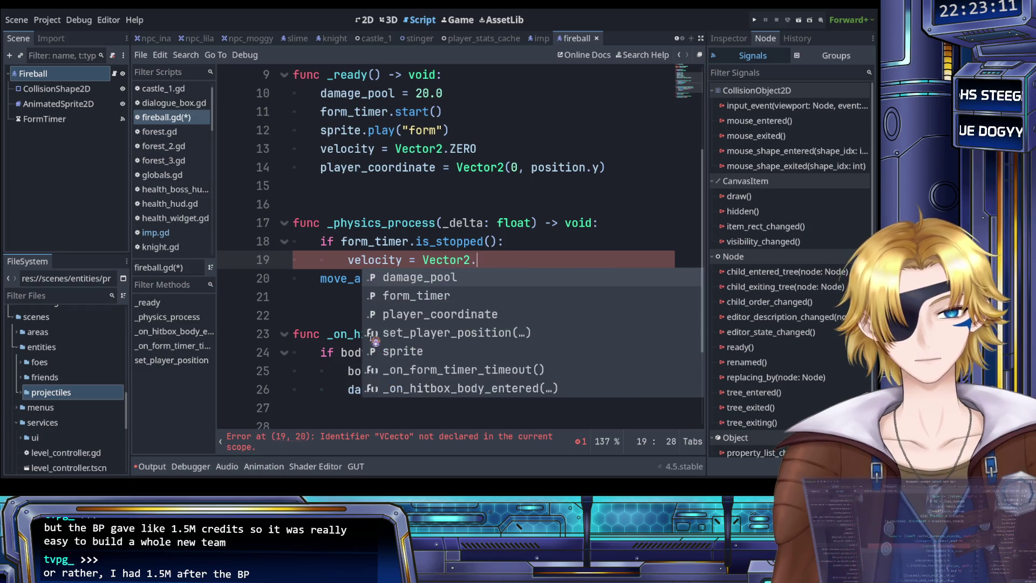
text(ZERO)
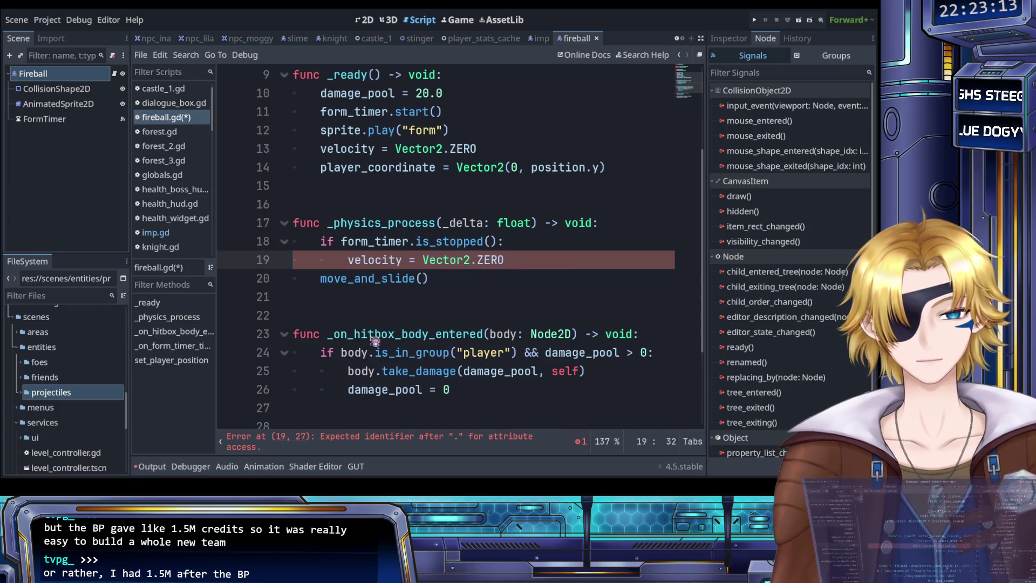
key(ctrl+s)
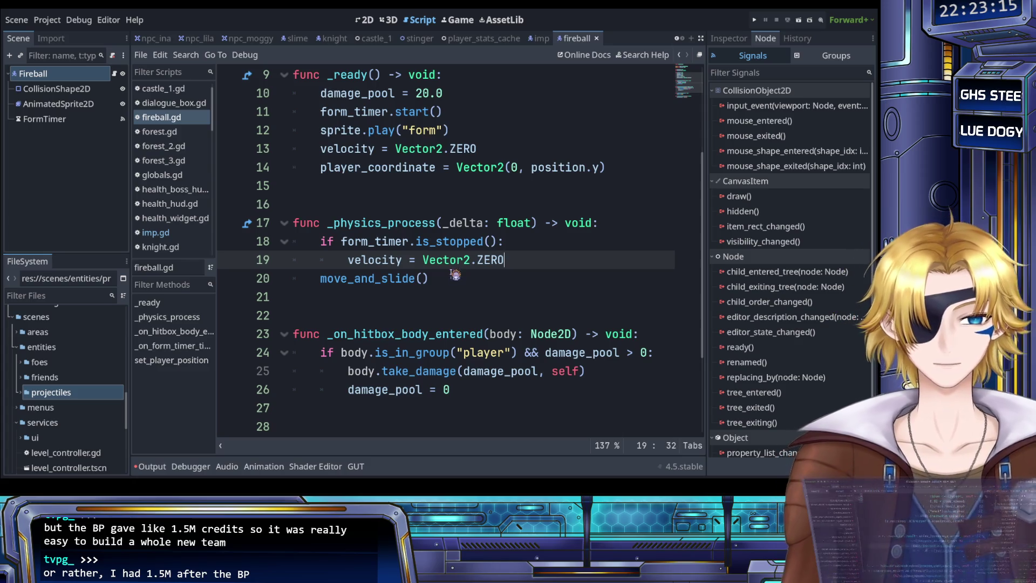
click(419, 261)
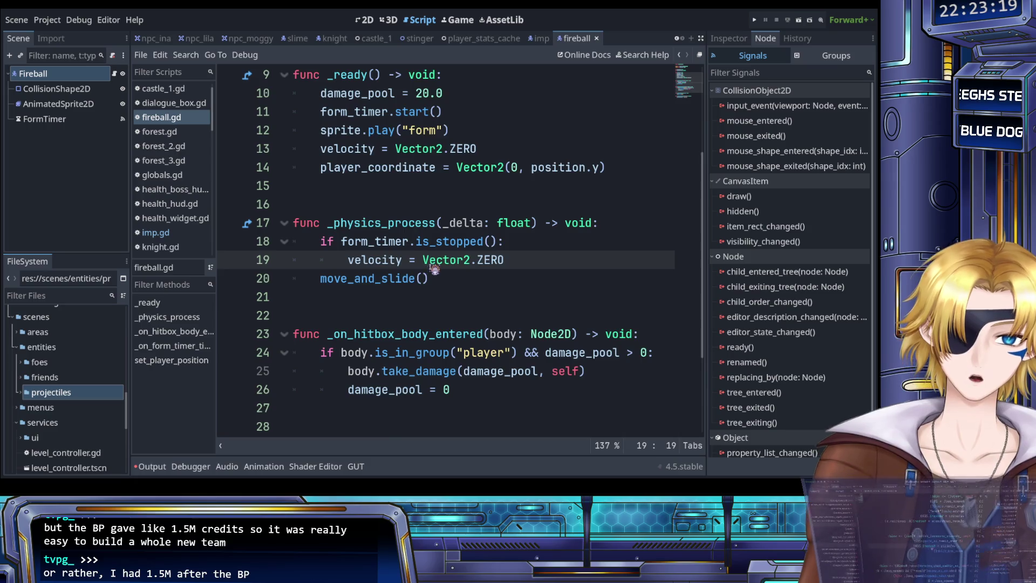
scroll(432, 270, up, 3)
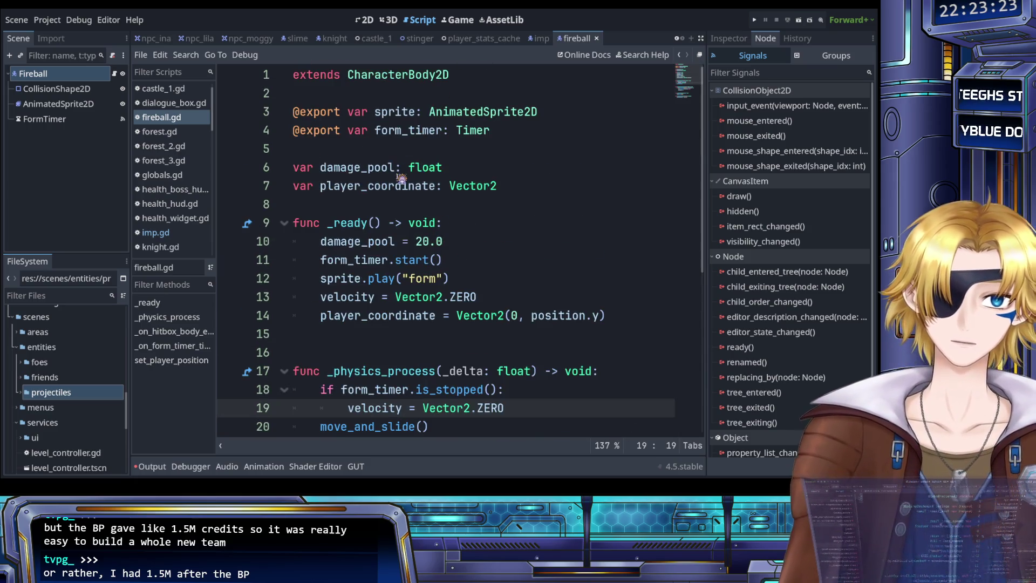
scroll(401, 178, down, 4)
scroll(402, 178, up, 3)
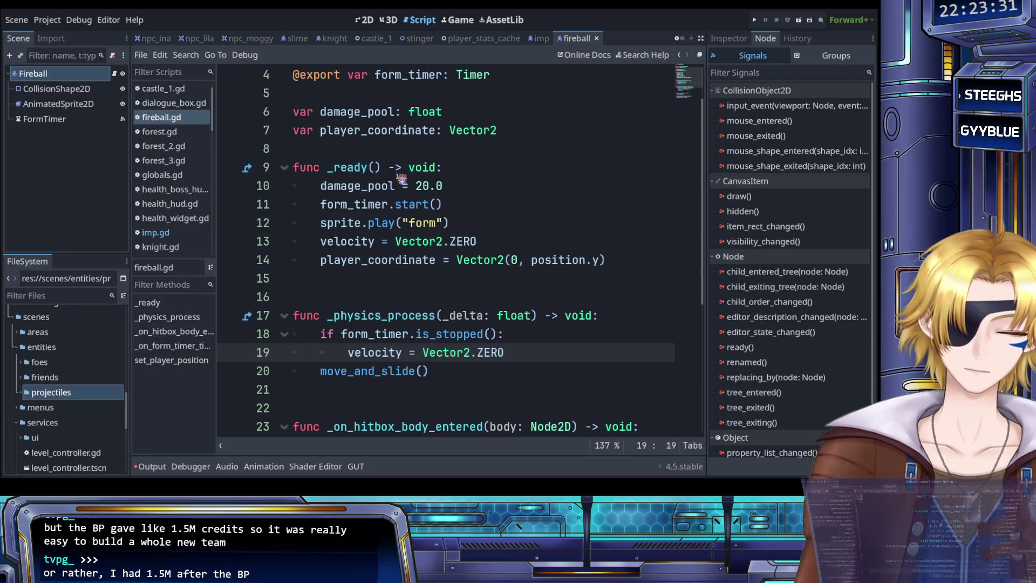
scroll(402, 178, down, 1)
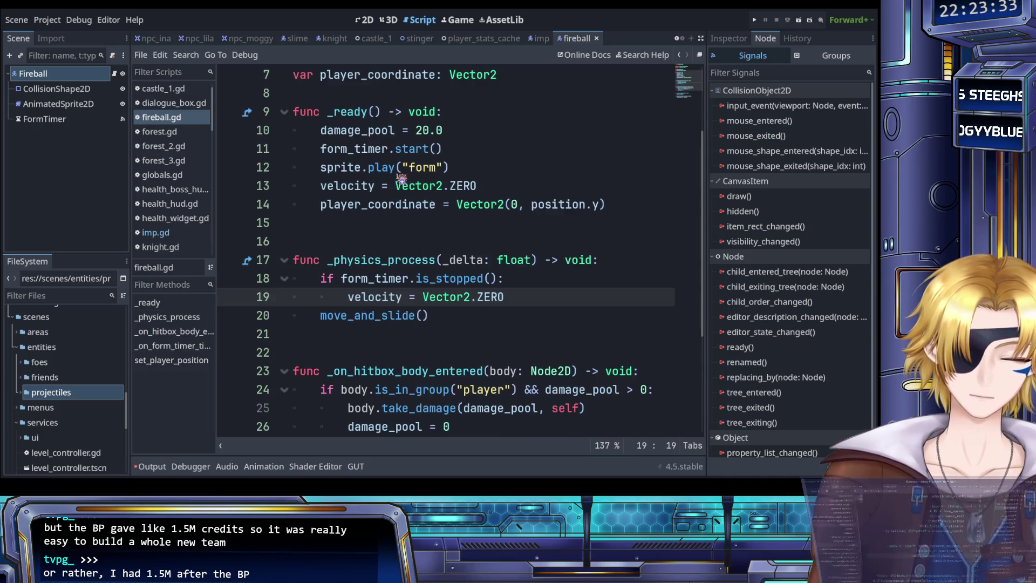
key(ctrl+a)
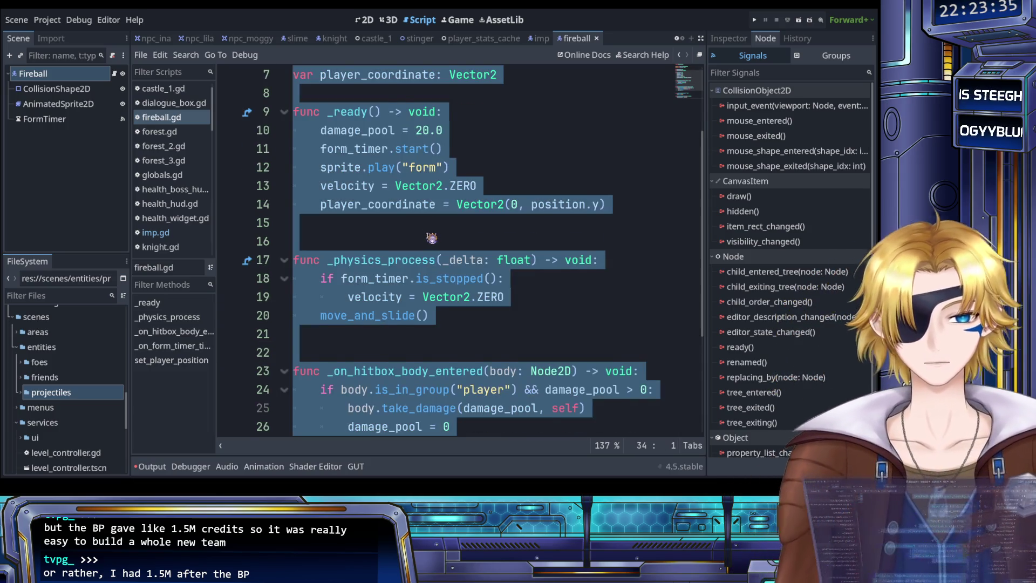
click(431, 238)
scroll(432, 238, down, 1)
scroll(432, 238, up, 3)
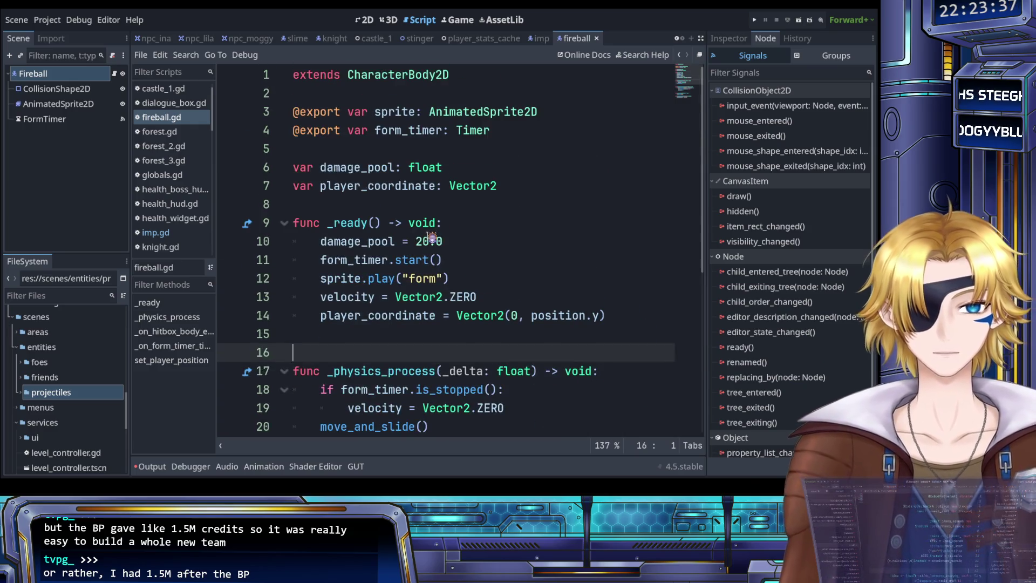
scroll(432, 238, down, 4)
scroll(440, 222, up, 5)
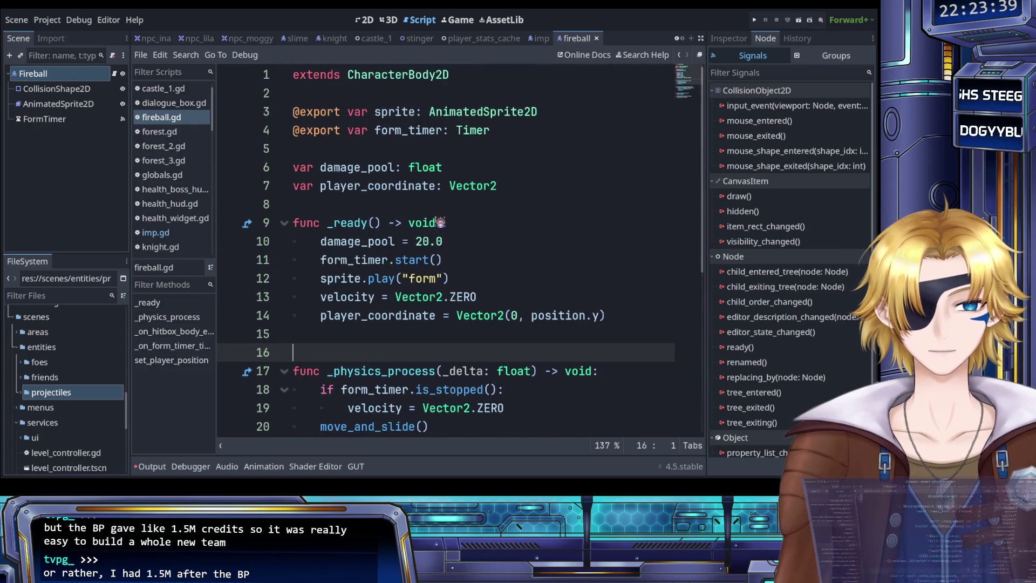
scroll(440, 222, down, 1)
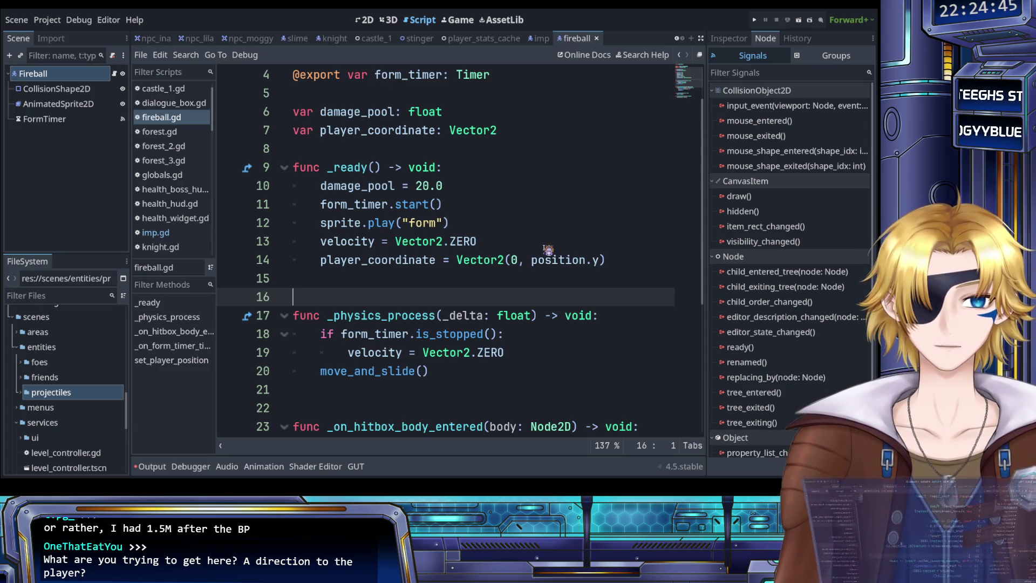
scroll(492, 297, down, 1)
drag(516, 297, 422, 298)
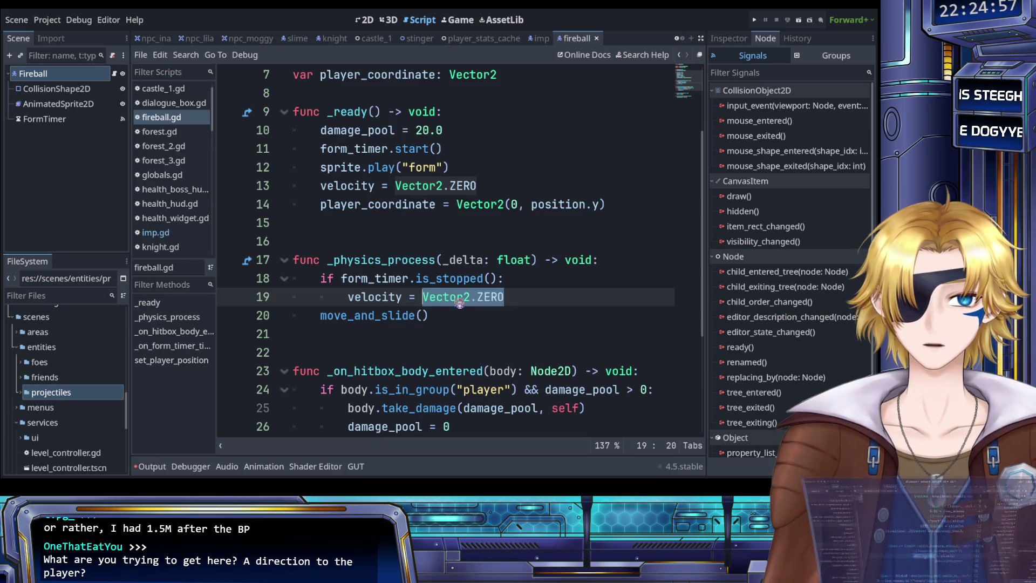
click(440, 229)
scroll(440, 237, up, 2)
double_click(382, 190)
scroll(394, 210, down, 2)
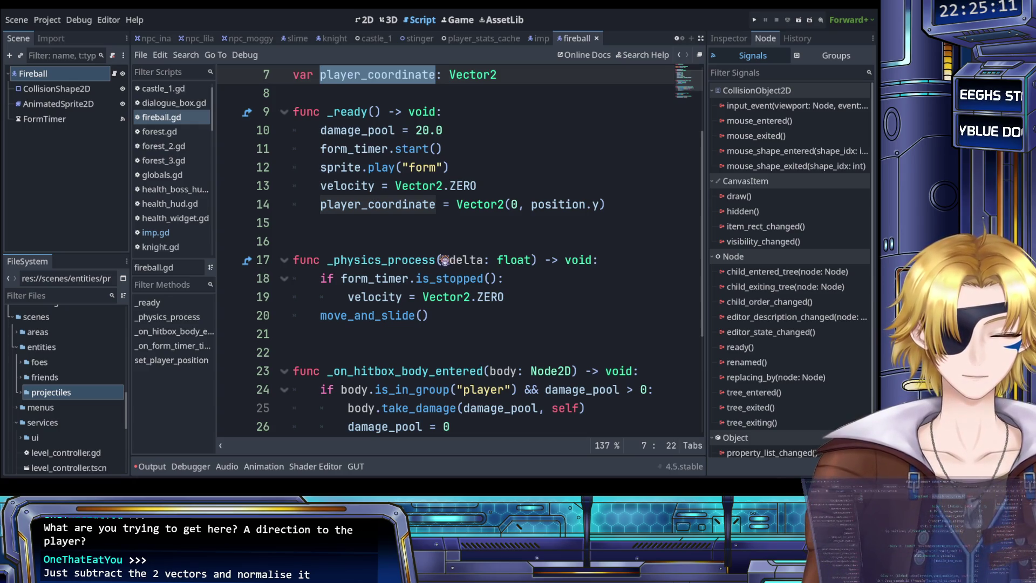
click(483, 300)
click(454, 314)
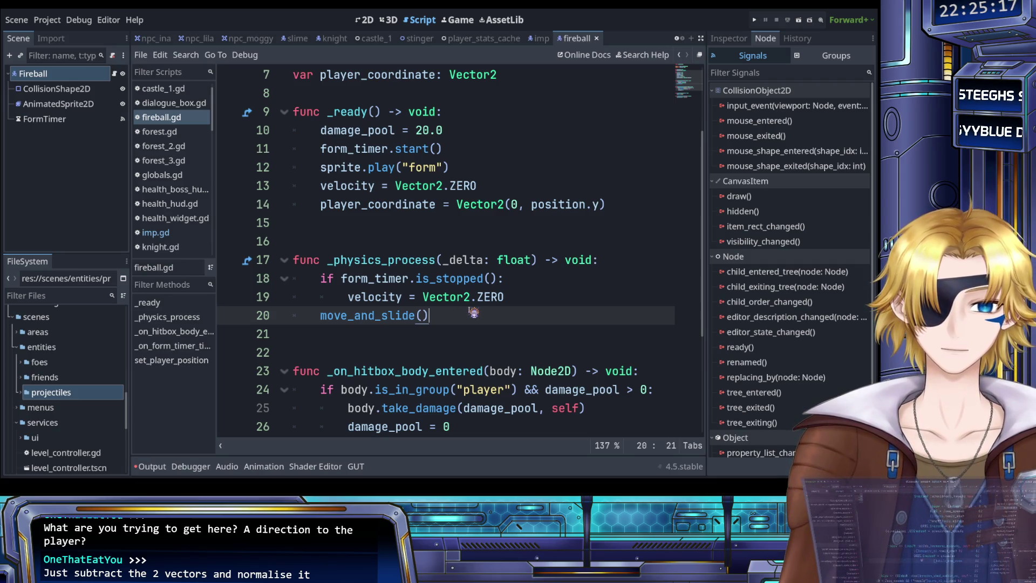
scroll(435, 273, down, 1)
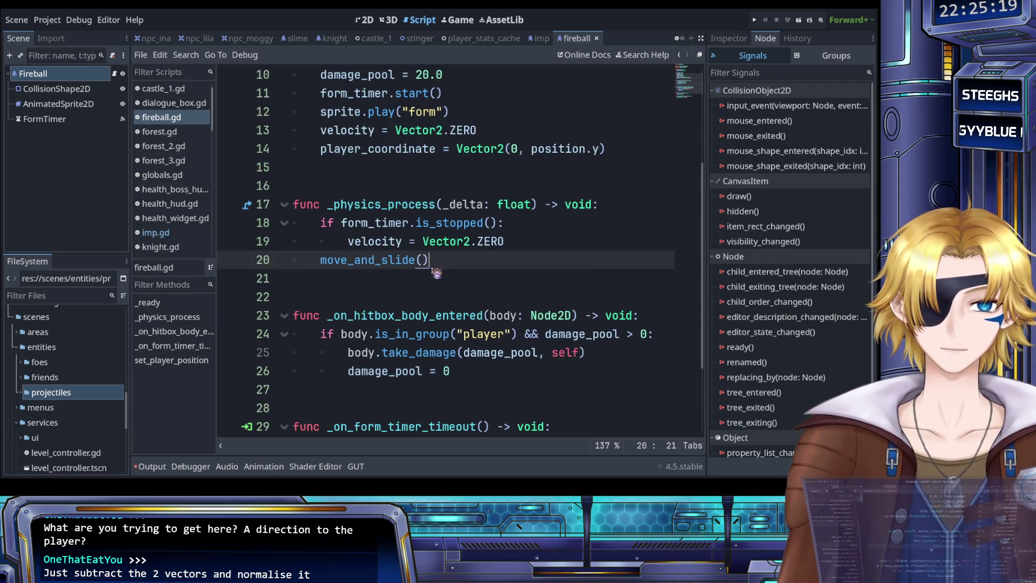
scroll(435, 272, down, 1)
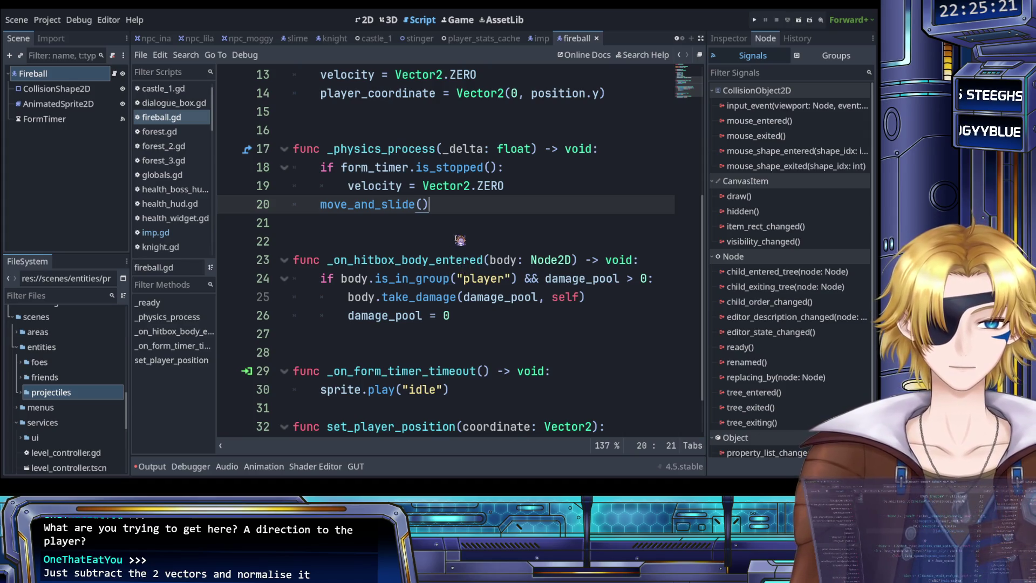
scroll(460, 241, up, 2)
drag(510, 298, 422, 298)
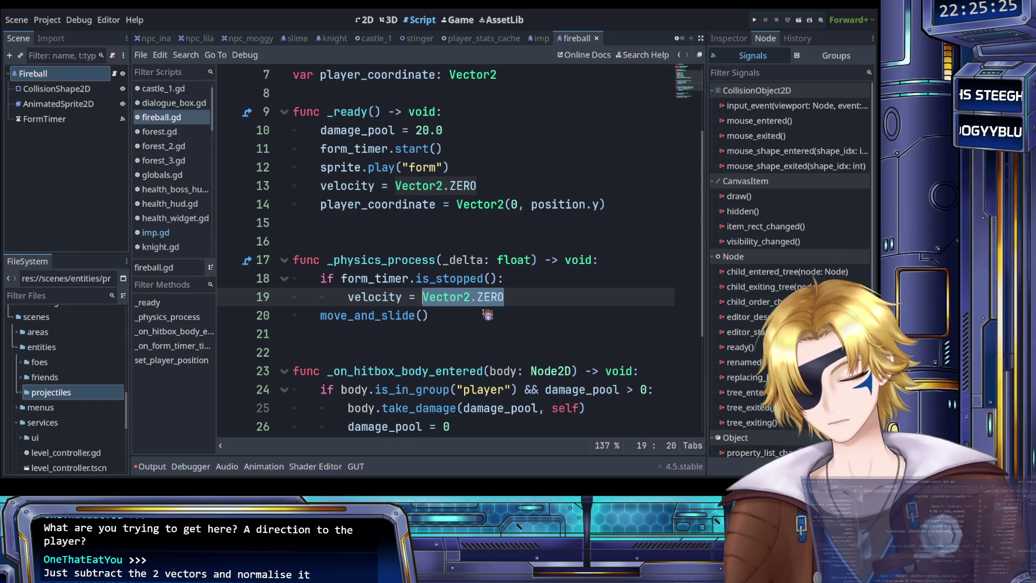
text(pos)
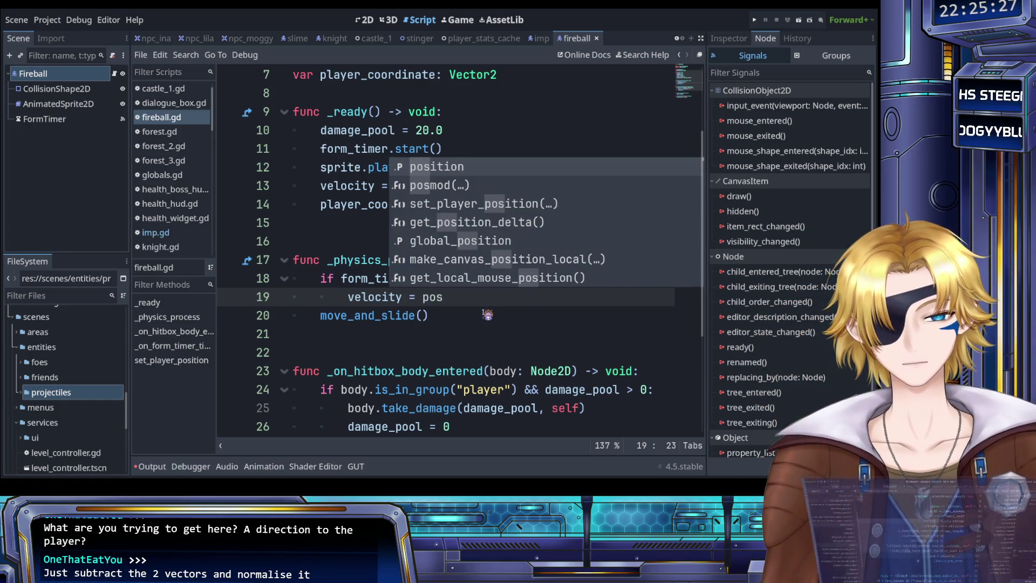
Change line 19 to 'velocity = (player_coordinate - position).normalized()' and save fireball.gd.
key(Return)
text(- play)
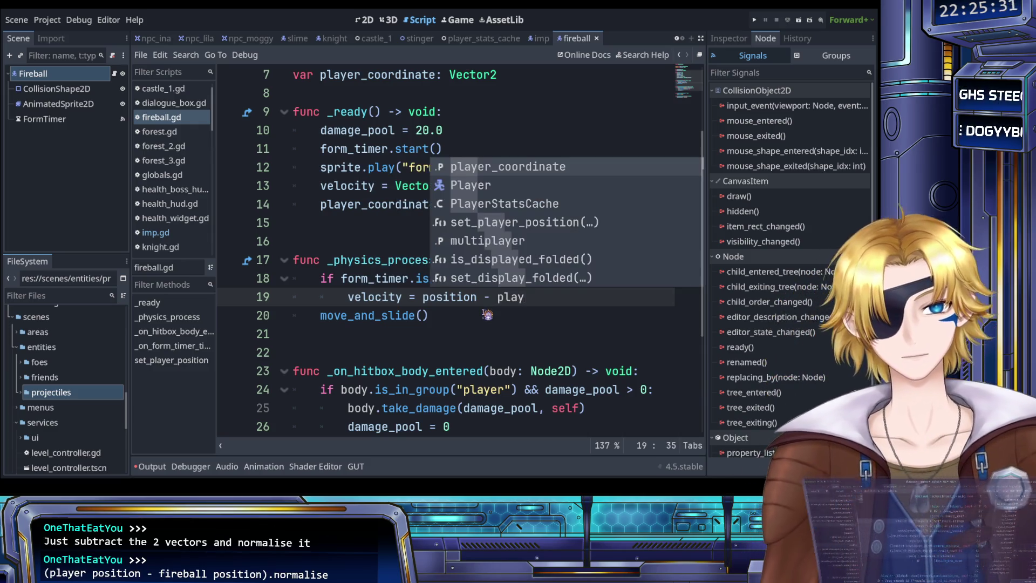
key(Return)
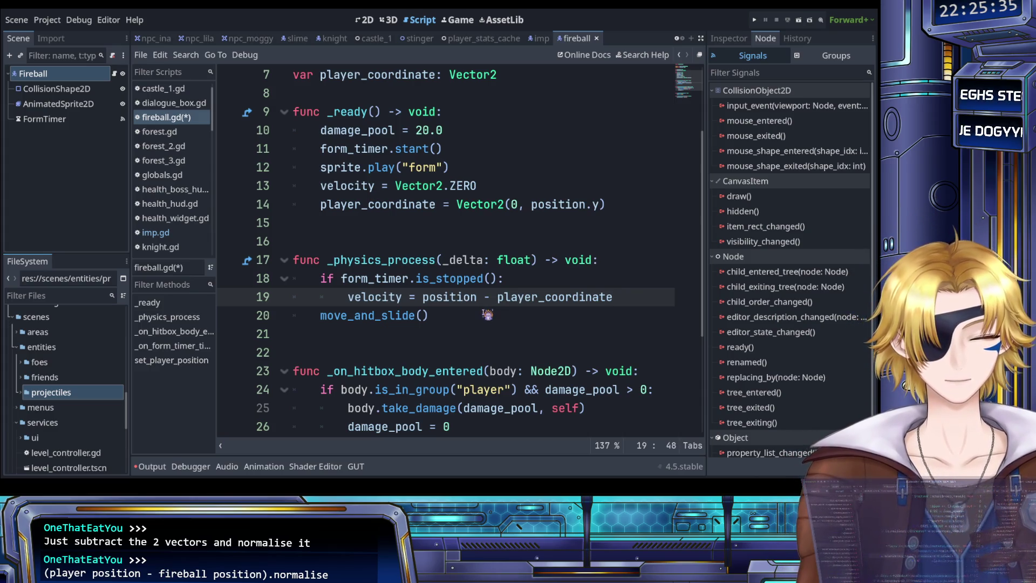
key(shift+Left)
key(shift+Left)
key(shift+Left)
key(BackSpace)
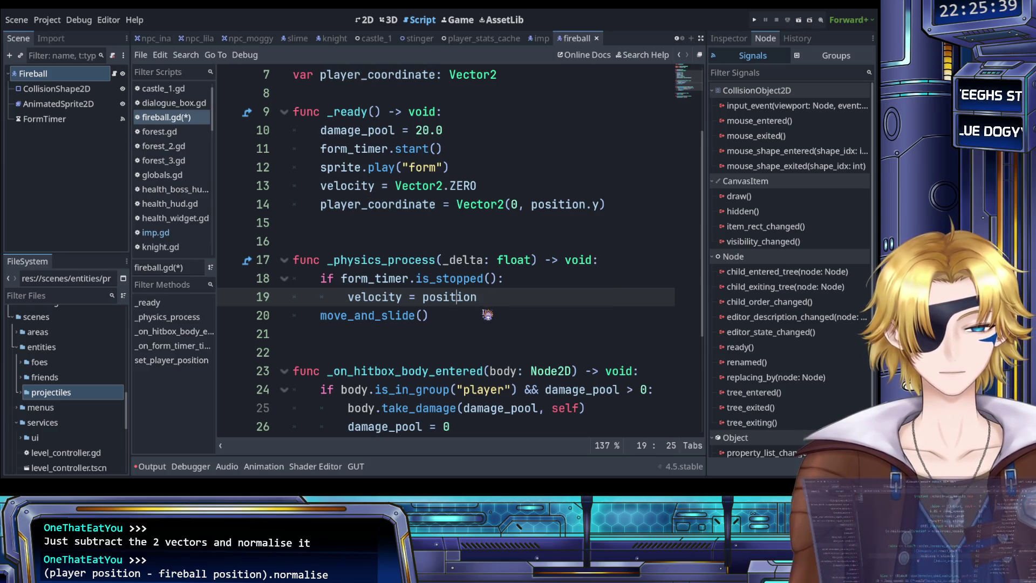
text(player_coordinate - )
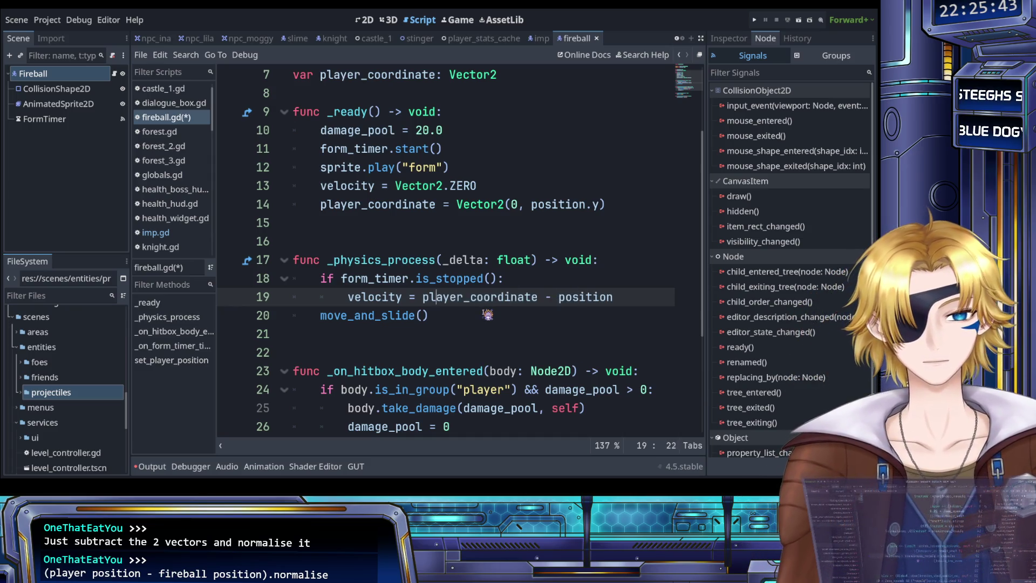
text(()
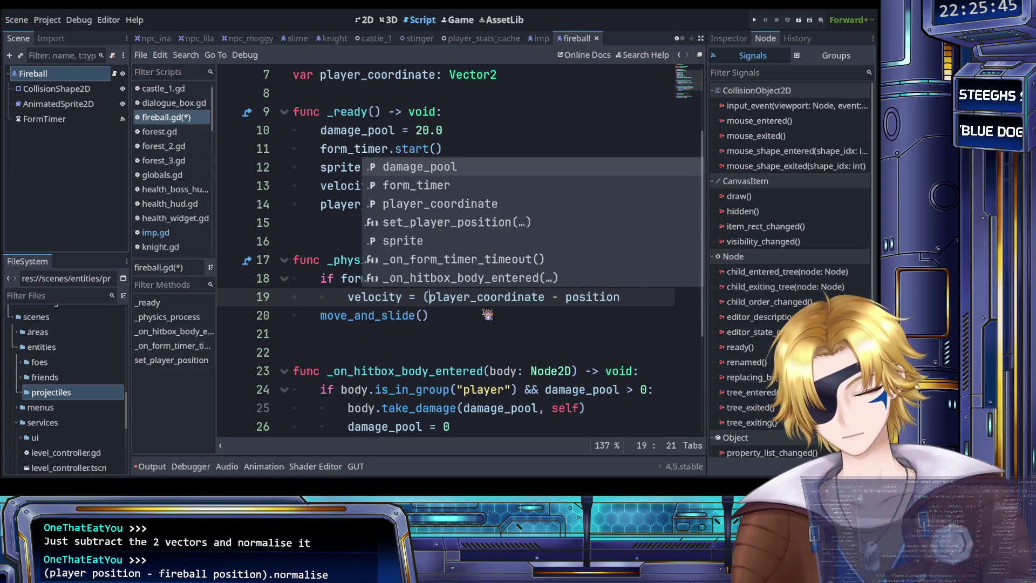
key(End)
text().norma)
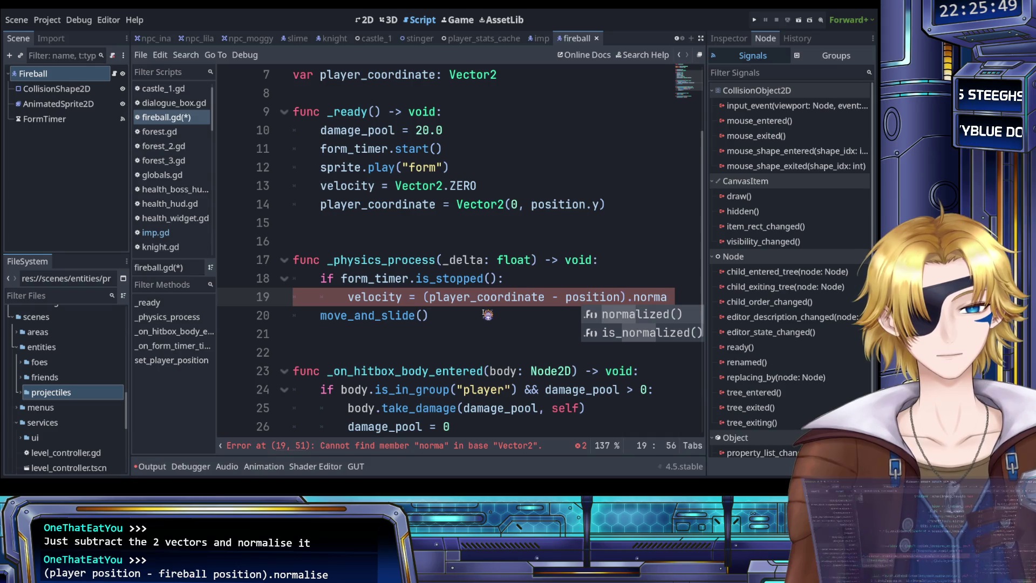
key(BackSpace)
key(BackSpace)
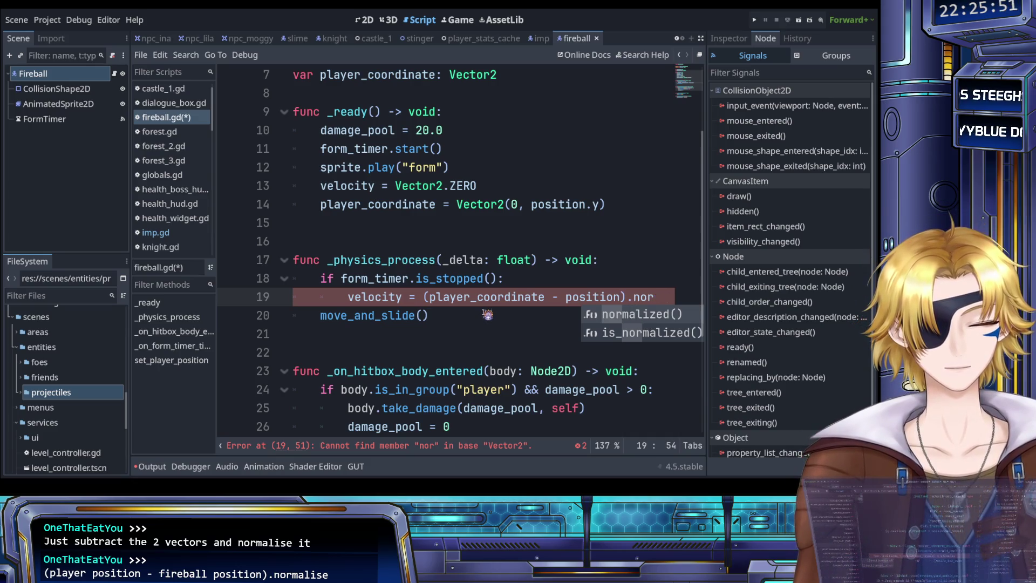
key(Return)
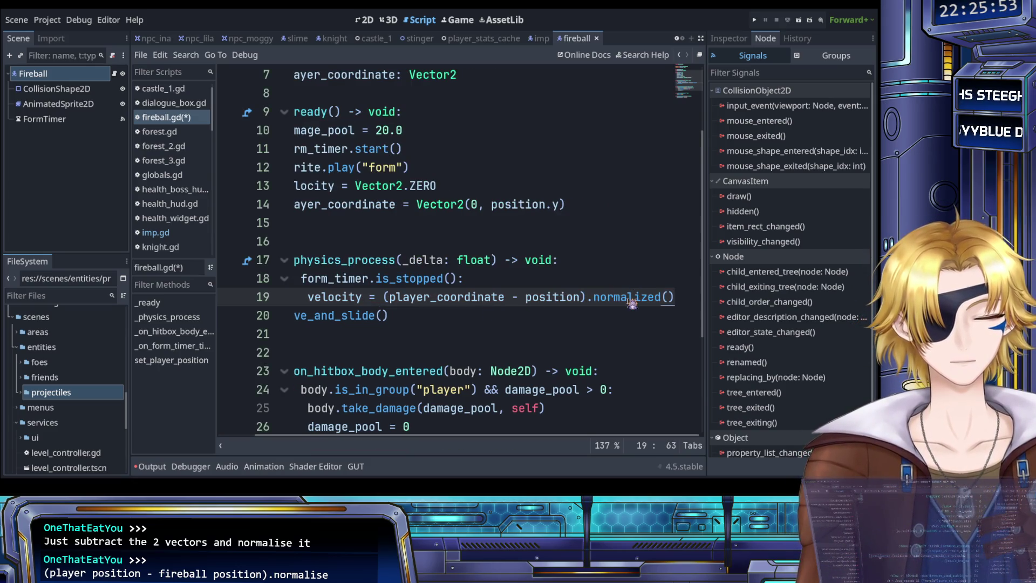
key(ctrl+s)
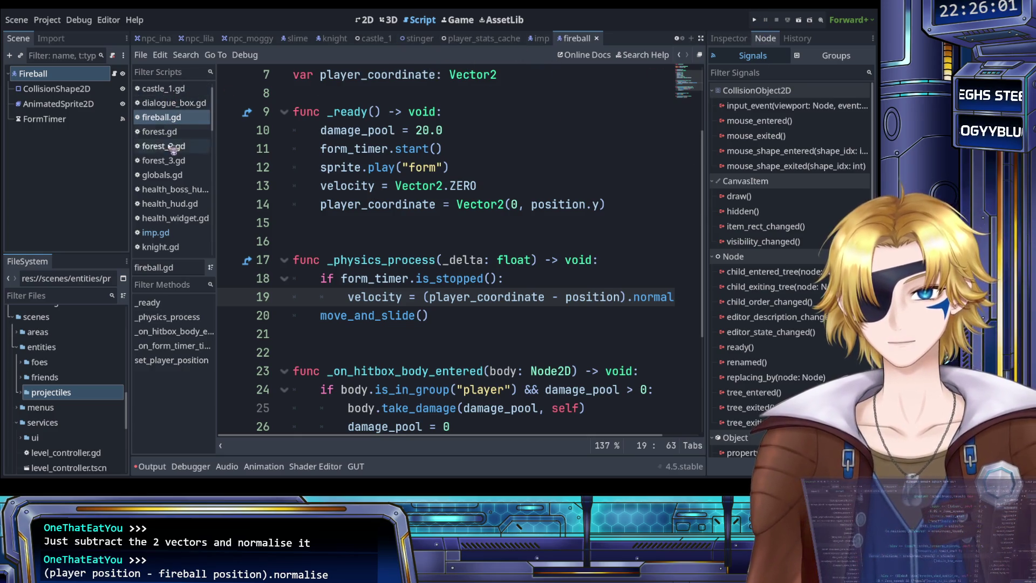
scroll(176, 200, down, 1)
click(176, 212)
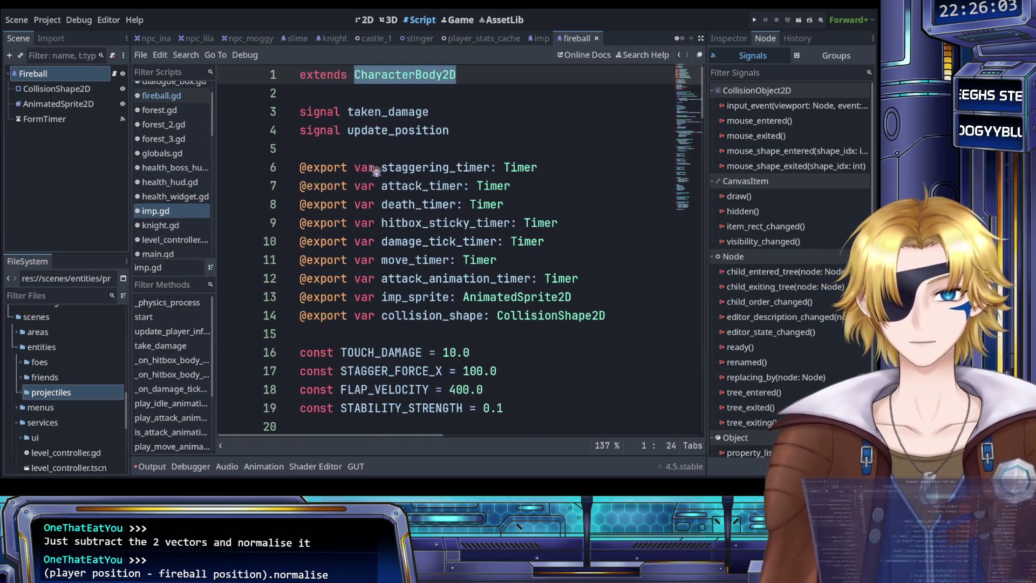
click(394, 151)
scroll(395, 152, down, 1)
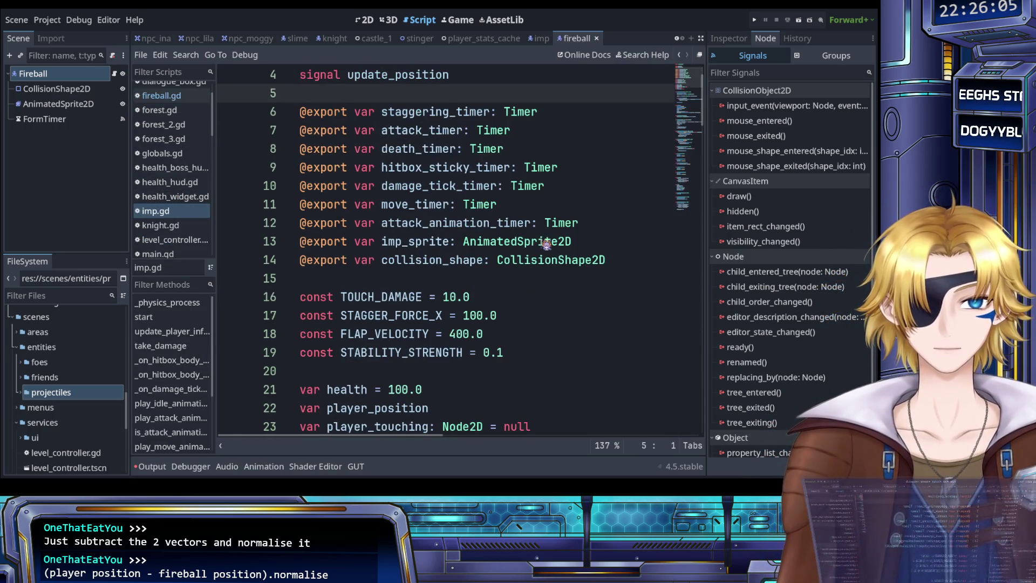
scroll(517, 238, up, 1)
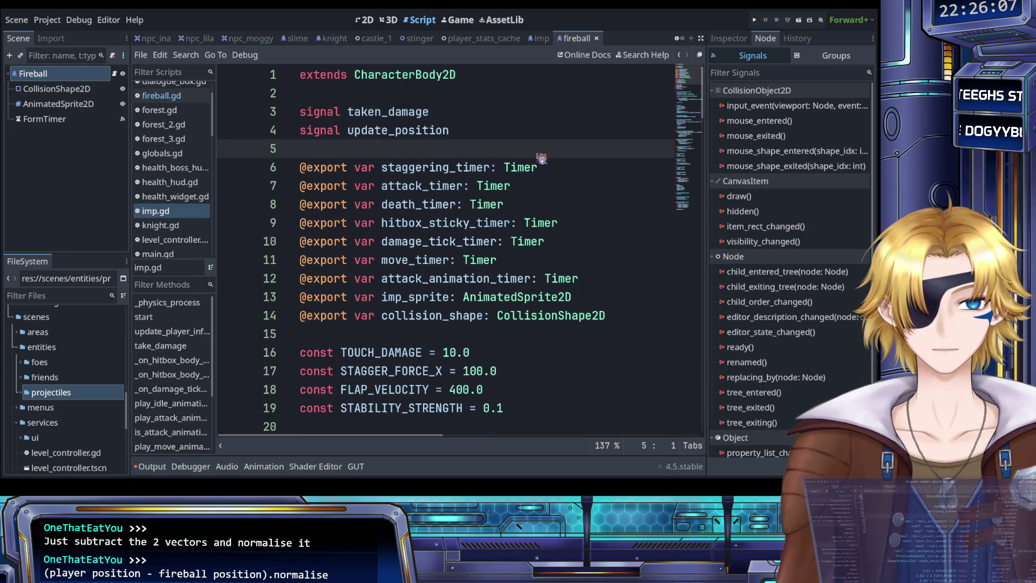
key(Return)
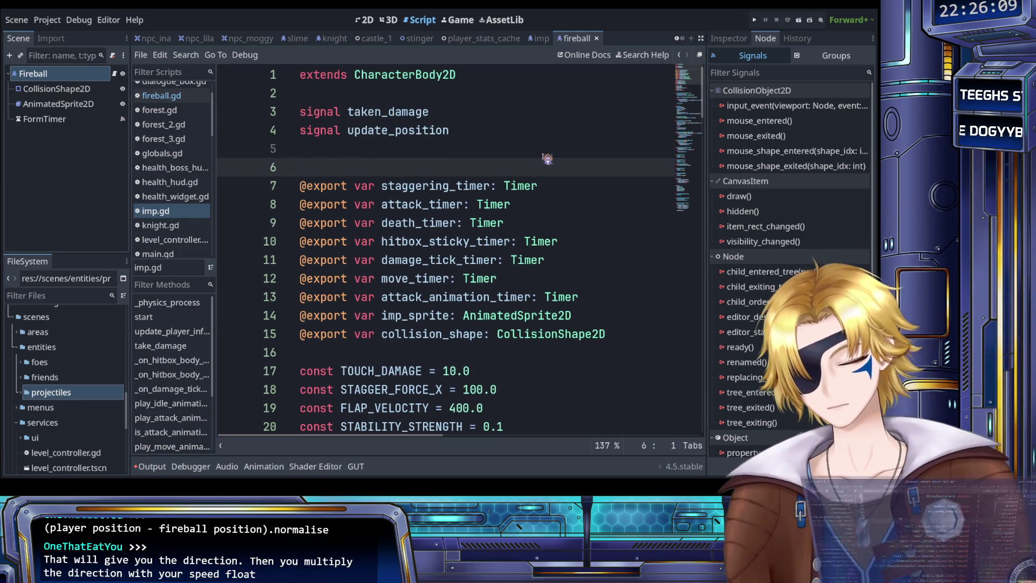
text(@expoe)
key(BackSpace)
text(rt)
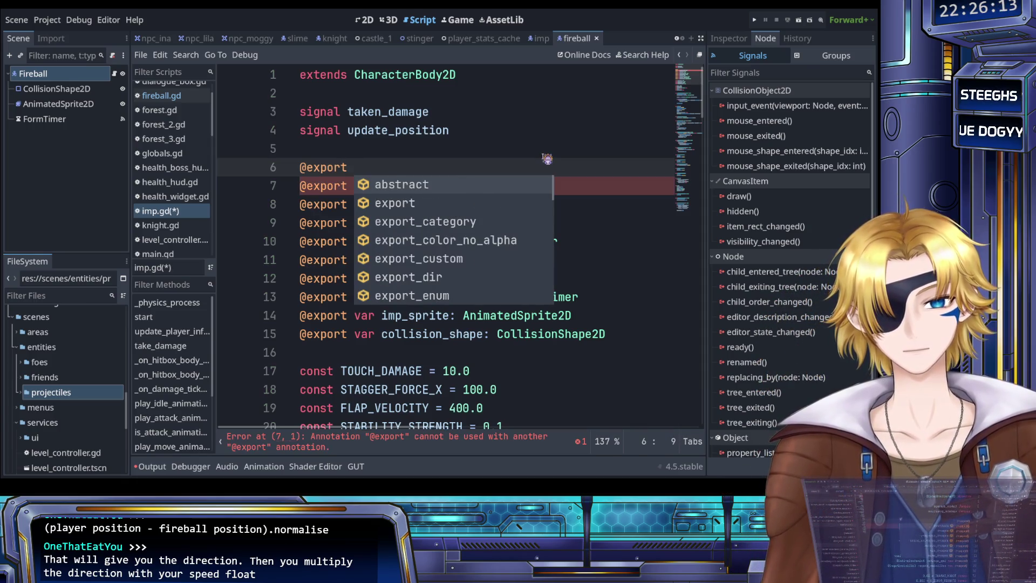
text( var fireball-sc)
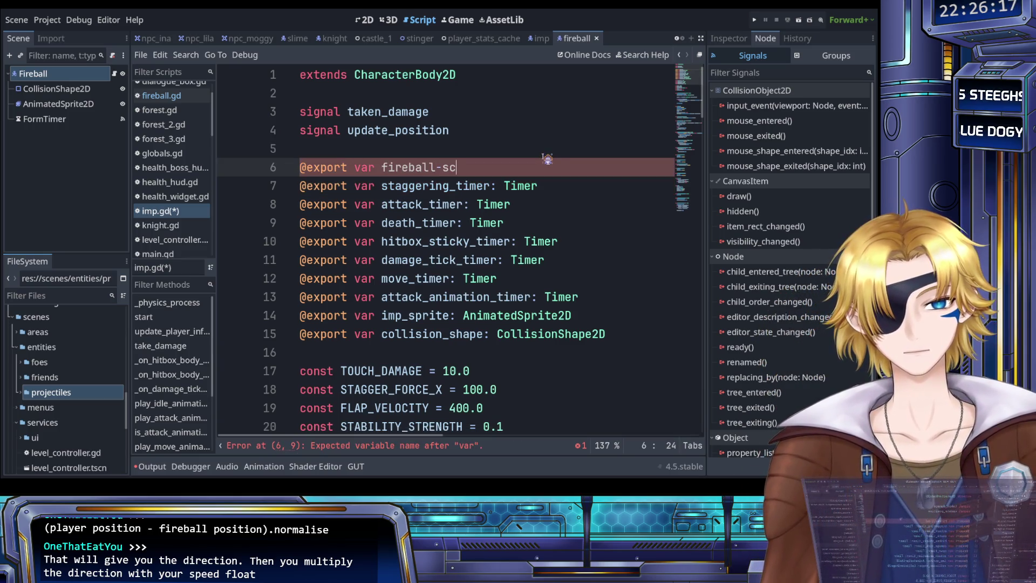
text(_scene)
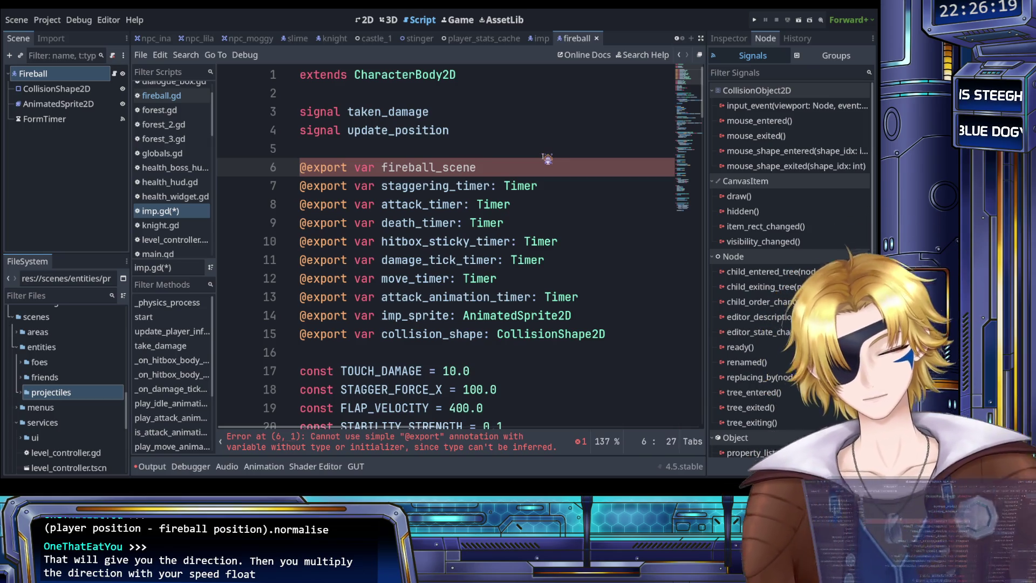
text(: packed)
key(BackSpace)
key(BackSpace)
key(BackSpace)
text(PackedSce)
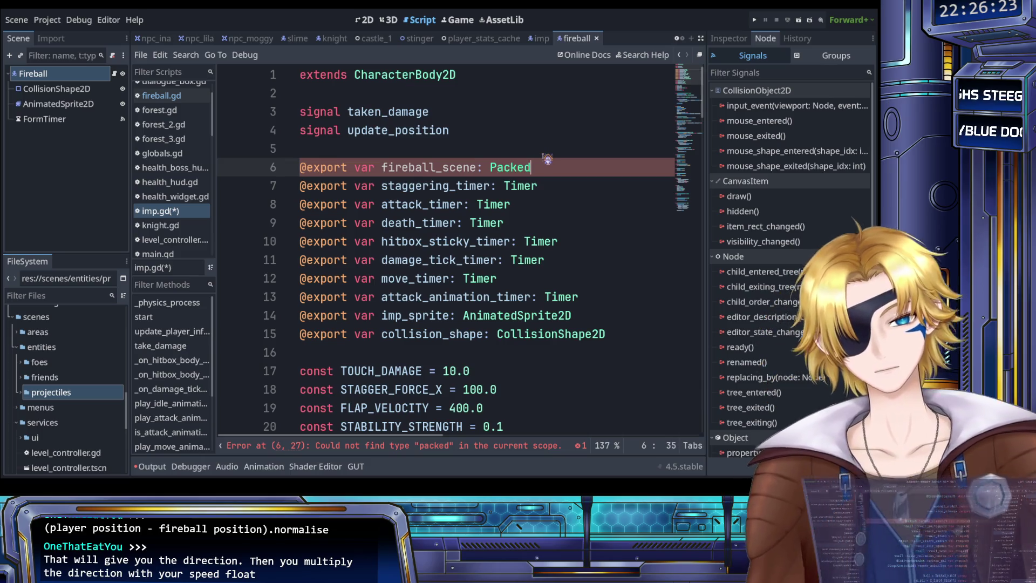
text(ne)
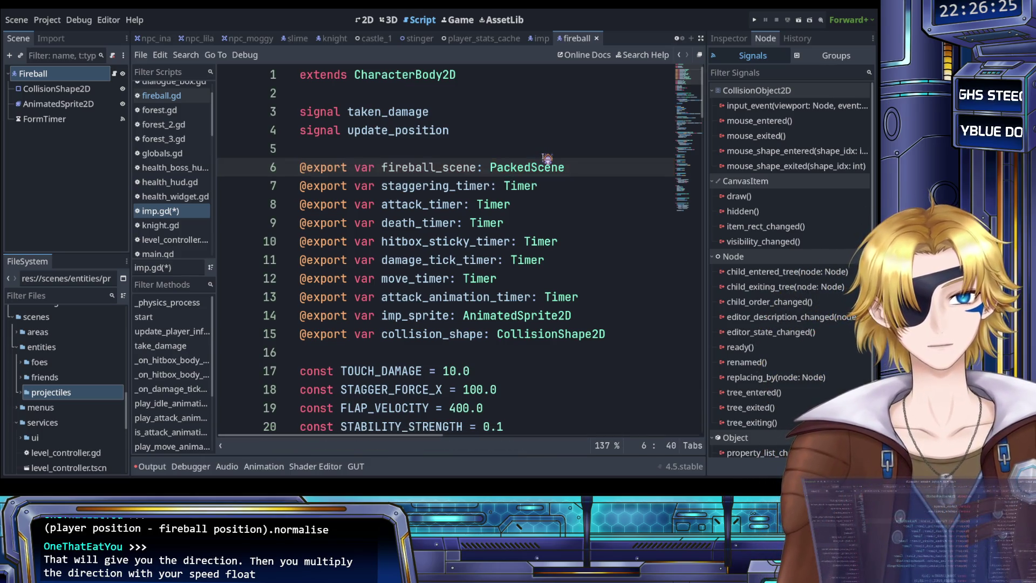
Save imp.gd, assign the fireball scene to the Imp's Fireball Scene property, and save.
key(ctrl+s)
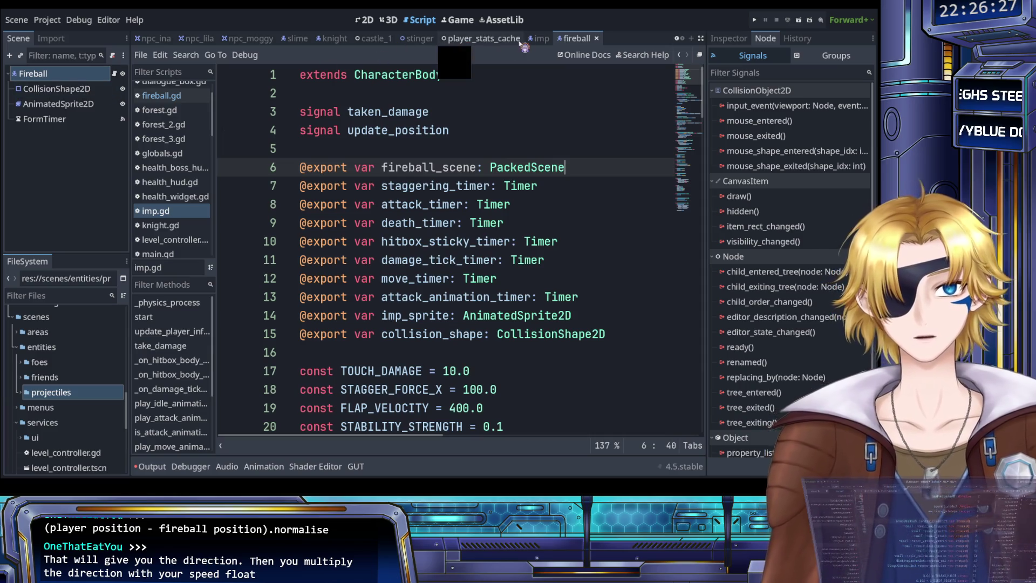
click(541, 38)
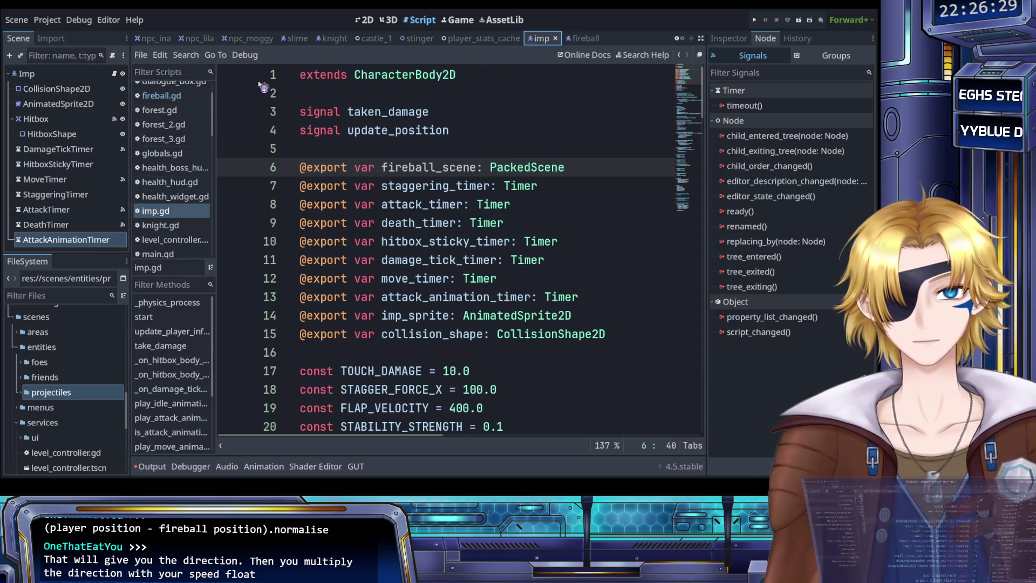
click(729, 39)
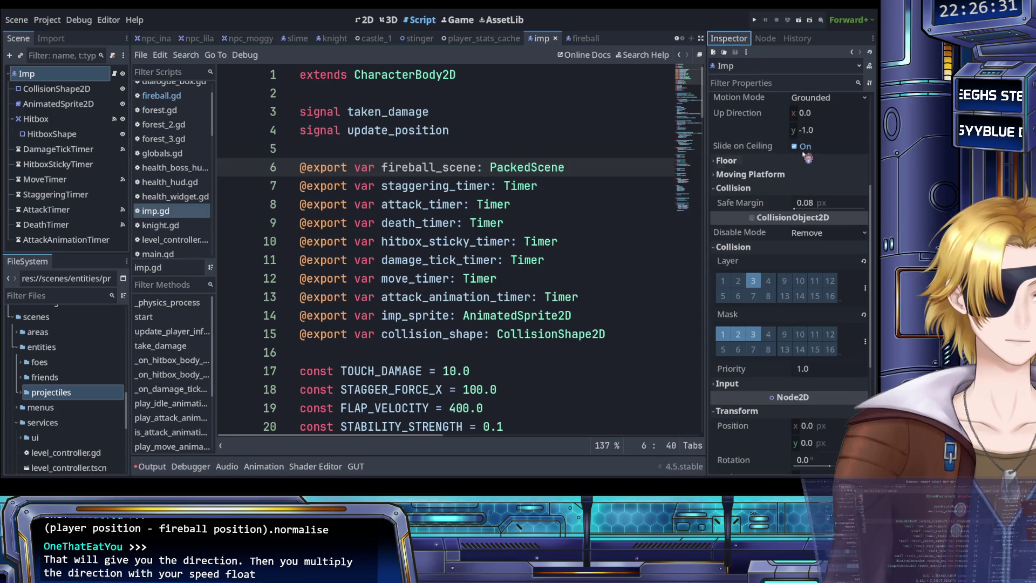
scroll(791, 215, up, 5)
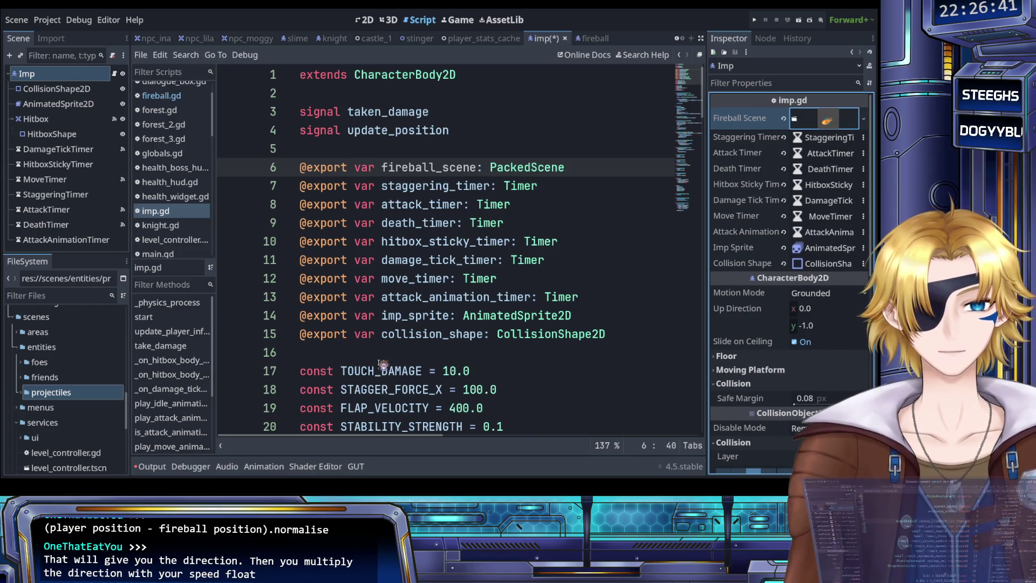
click(492, 242)
key(ctrl+s)
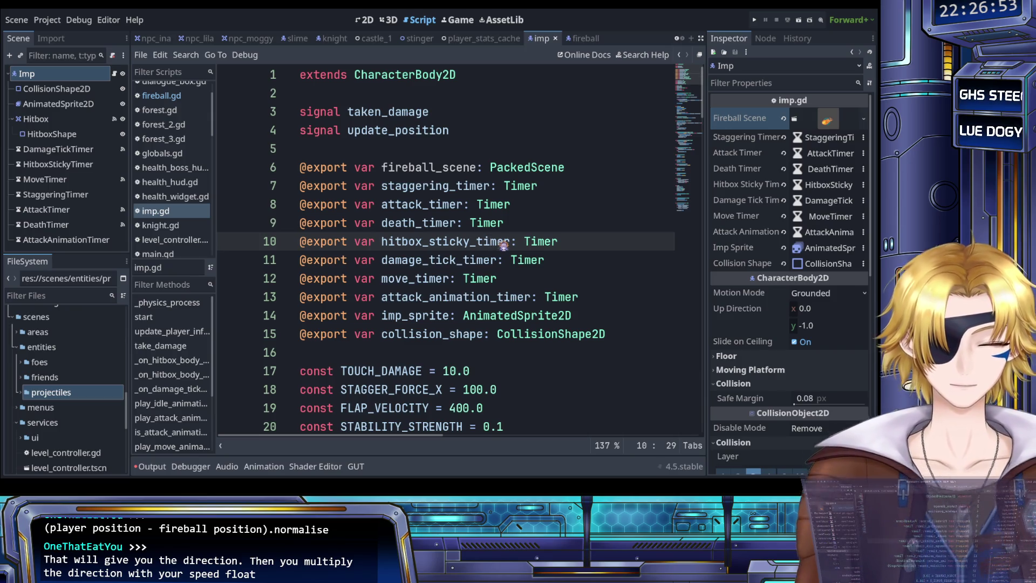
click(576, 38)
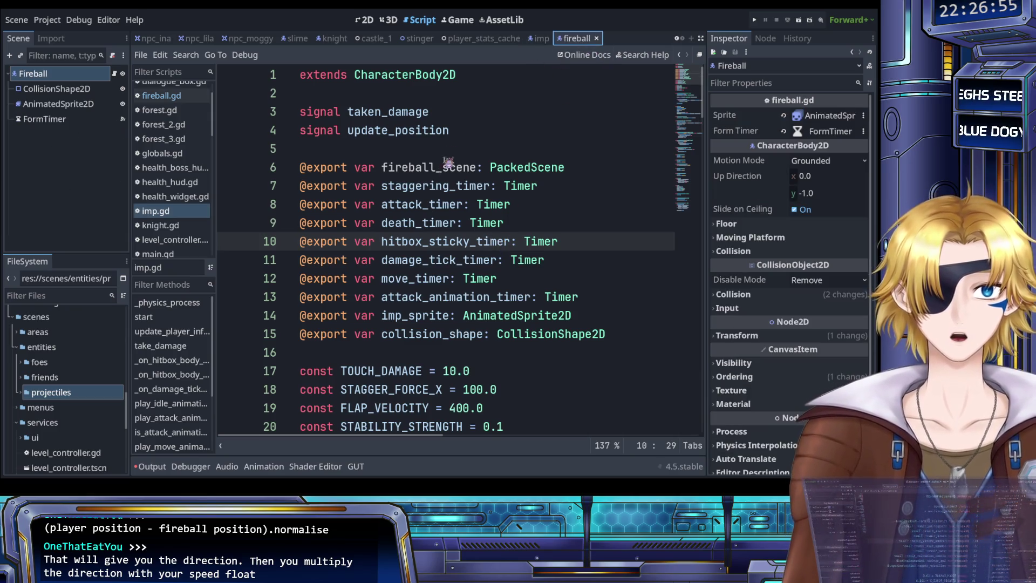
Declare 'const SPEED = 300.0' on line 6 of fireball.gd and save.
click(182, 101)
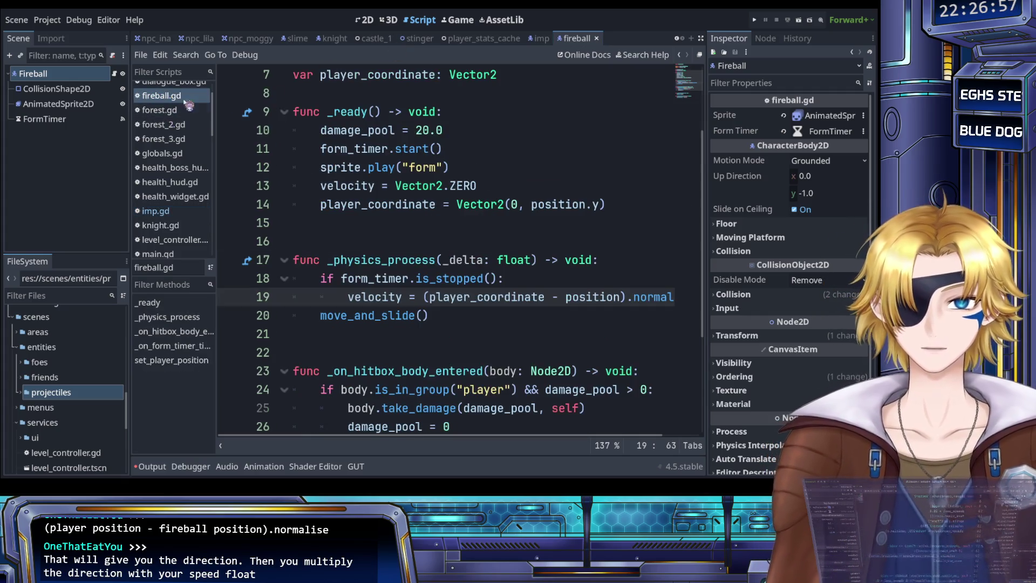
scroll(410, 216, up, 3)
click(526, 133)
click(529, 178)
key(Up)
key(Up)
key(Return)
key(Return)
key(Up)
text(var SPEED)
text( =)
key(Home)
key(shift+Right)
key(shift+Right)
text(const)
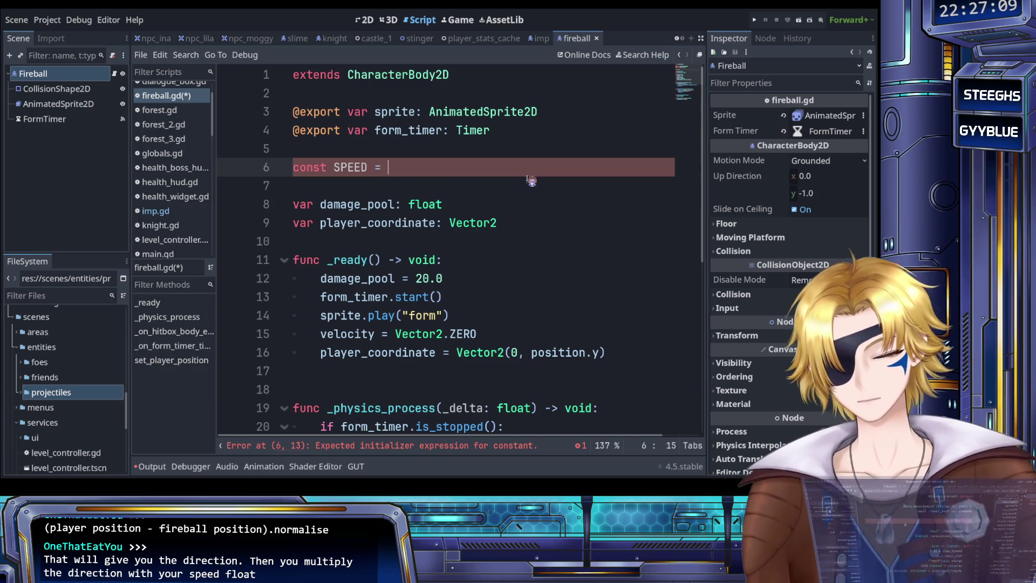
text(300)
key(ctrl+s)
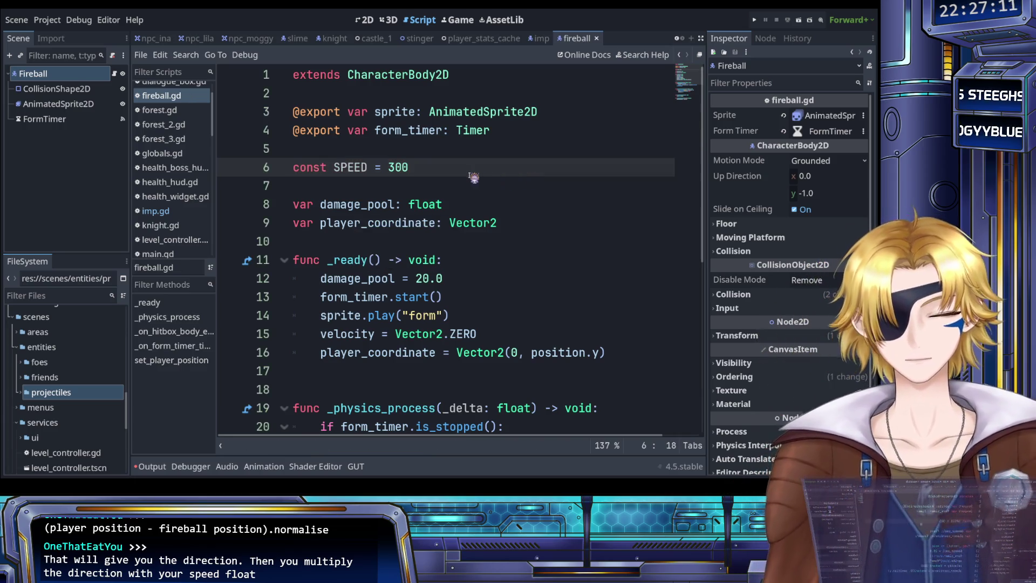
text(.0)
key(ctrl+s)
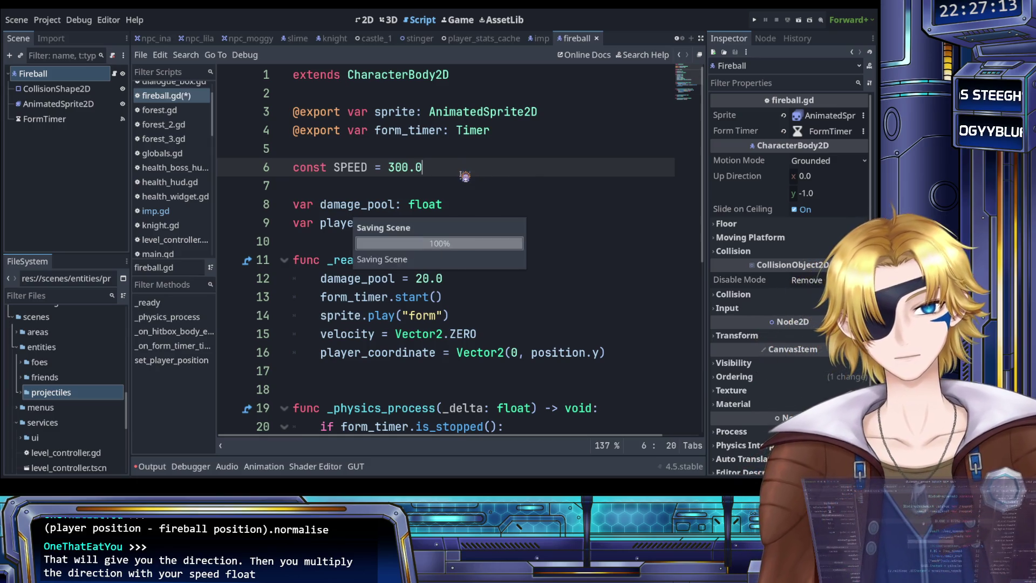
Append '* SPEED' after normalized() on velocity line 21 and save the script.
double_click(352, 168)
scroll(397, 208, down, 3)
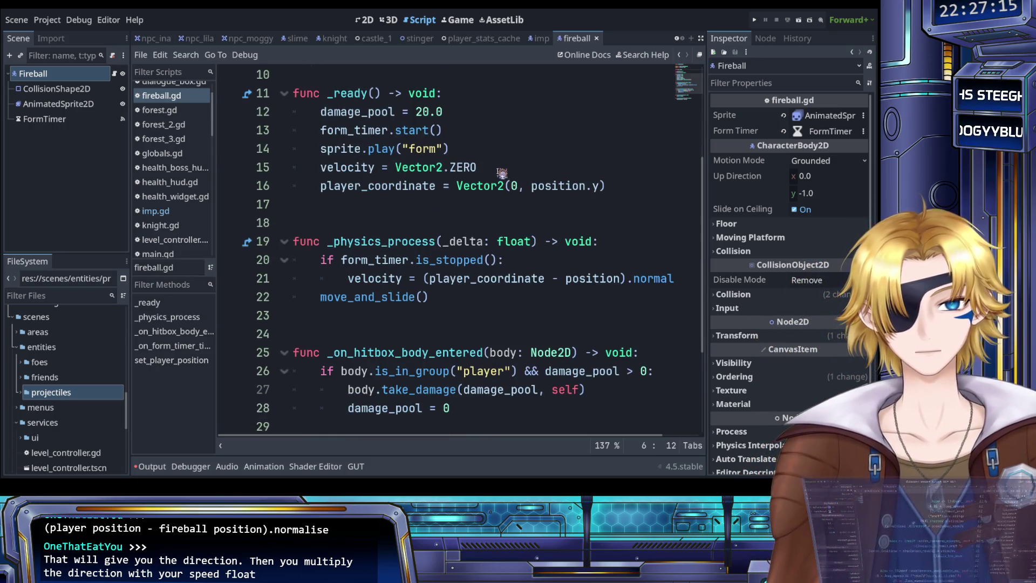
click(615, 279)
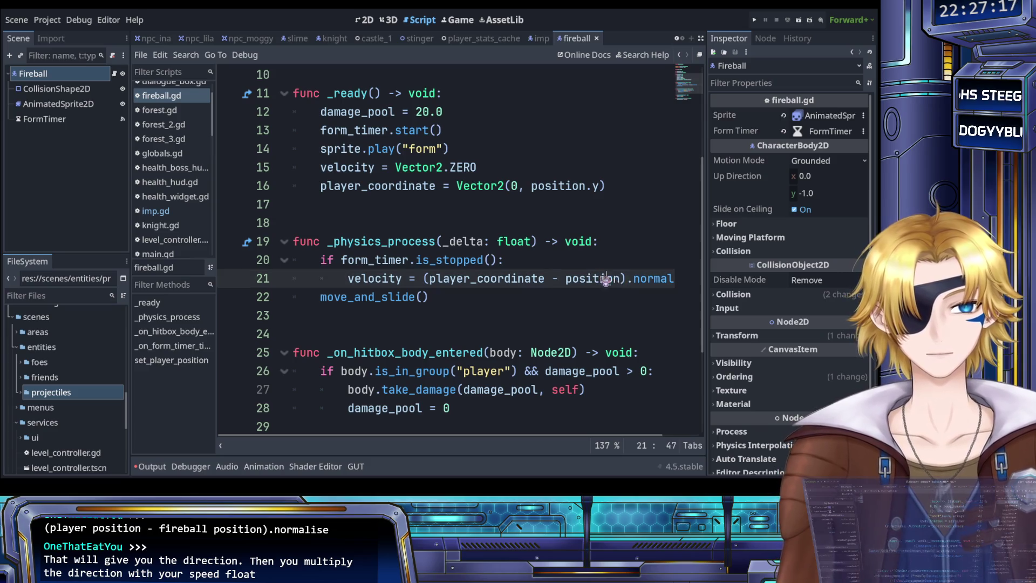
scroll(620, 281, right, 1)
click(674, 279)
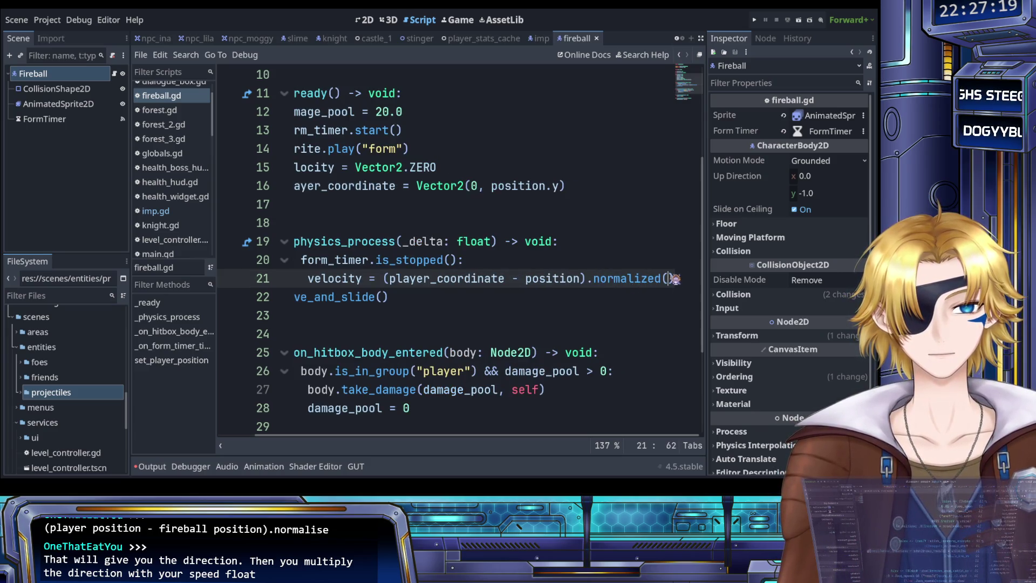
text(*)
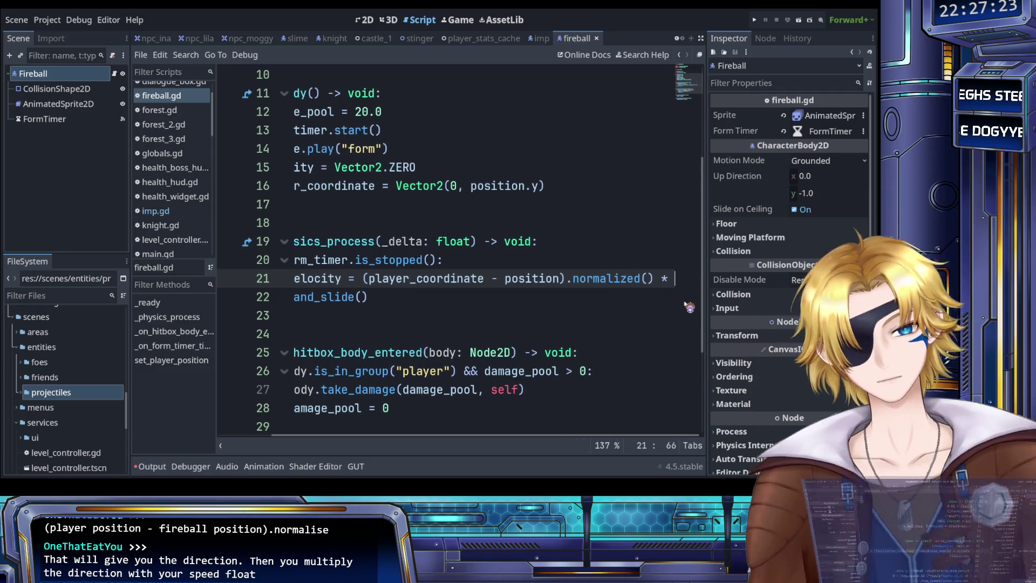
text( SPEED)
key(ctrl+s)
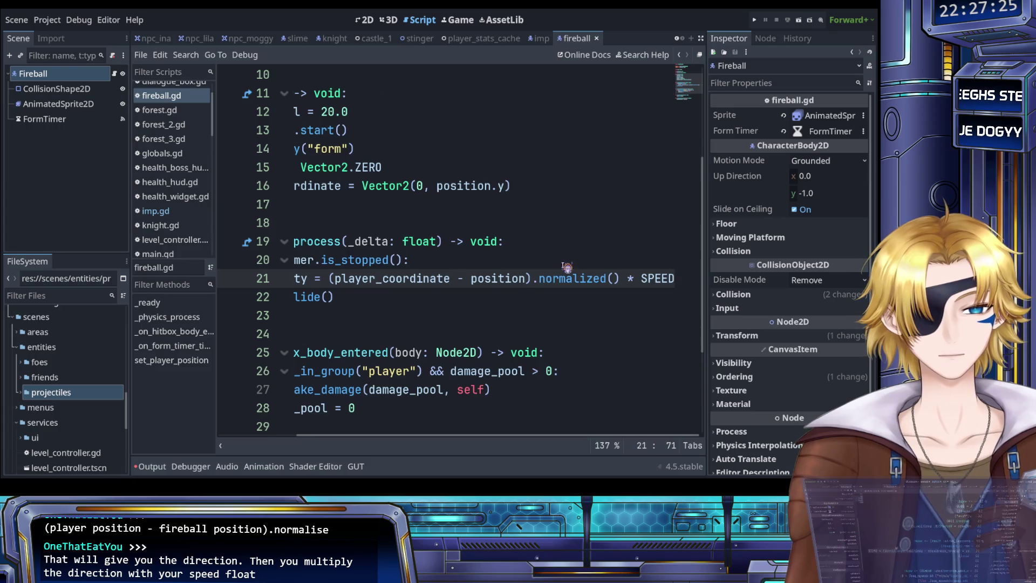
scroll(565, 271, up, 3)
key(ctrl+s)
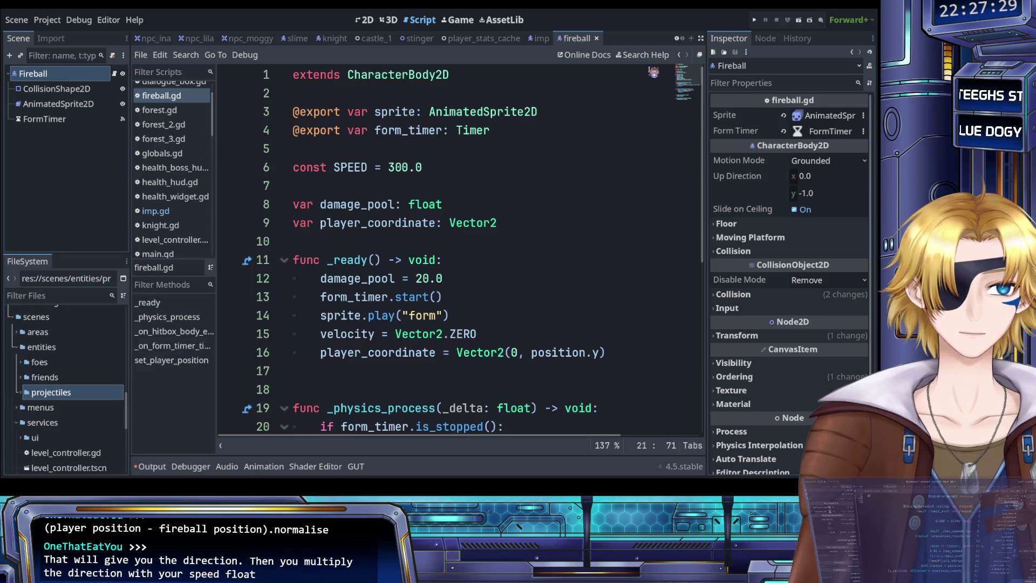
Open the imp script and scroll to the end of _on_attack_timer_timeout.
click(542, 38)
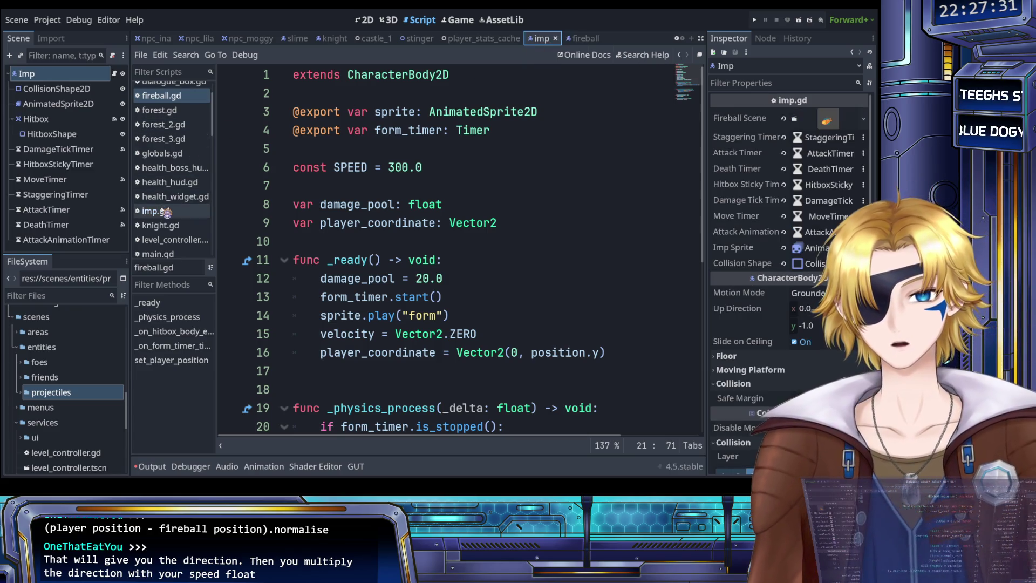
click(166, 211)
scroll(443, 204, down, 6)
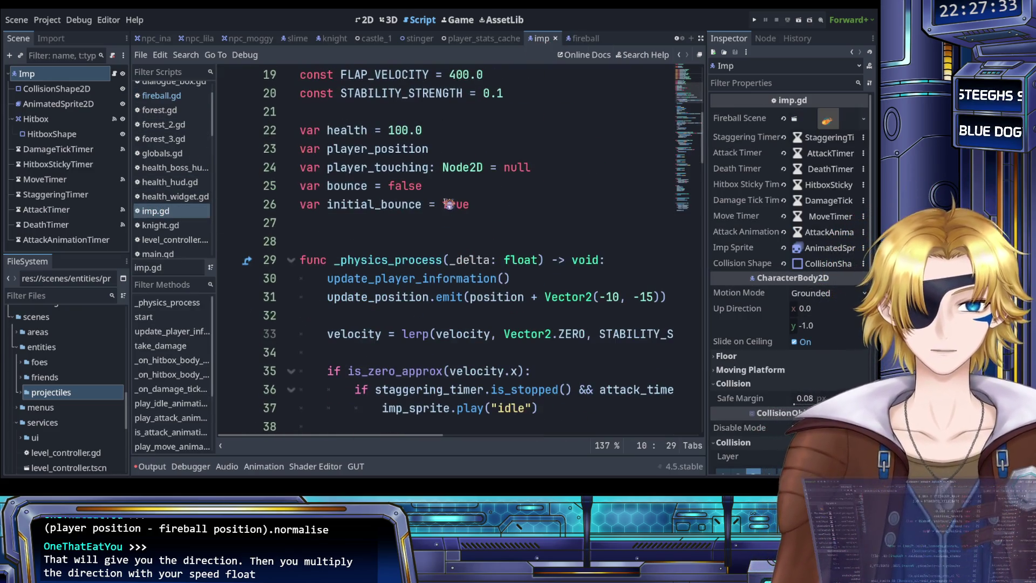
scroll(449, 204, down, 3)
scroll(489, 148, down, 3)
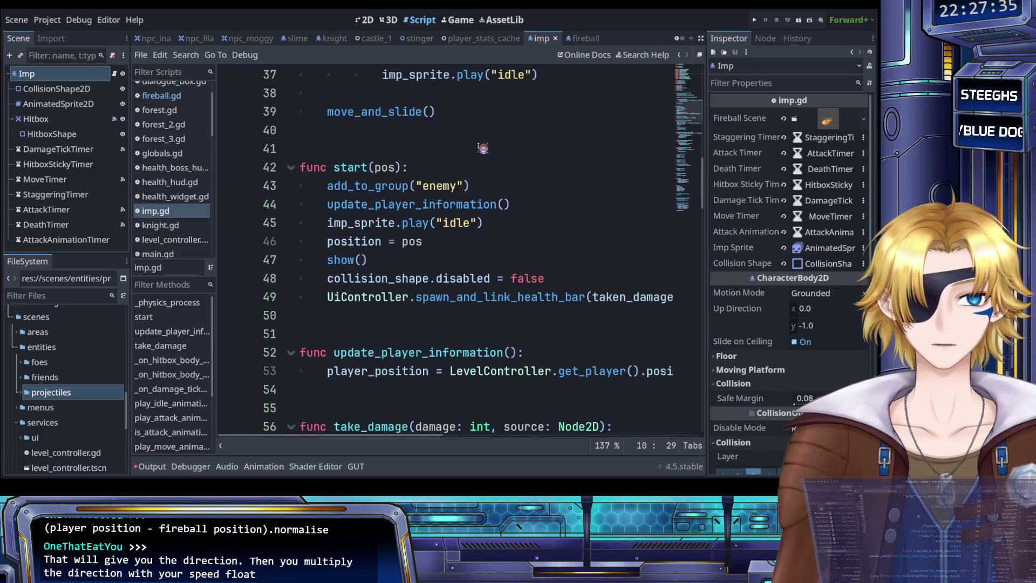
scroll(482, 148, down, 20)
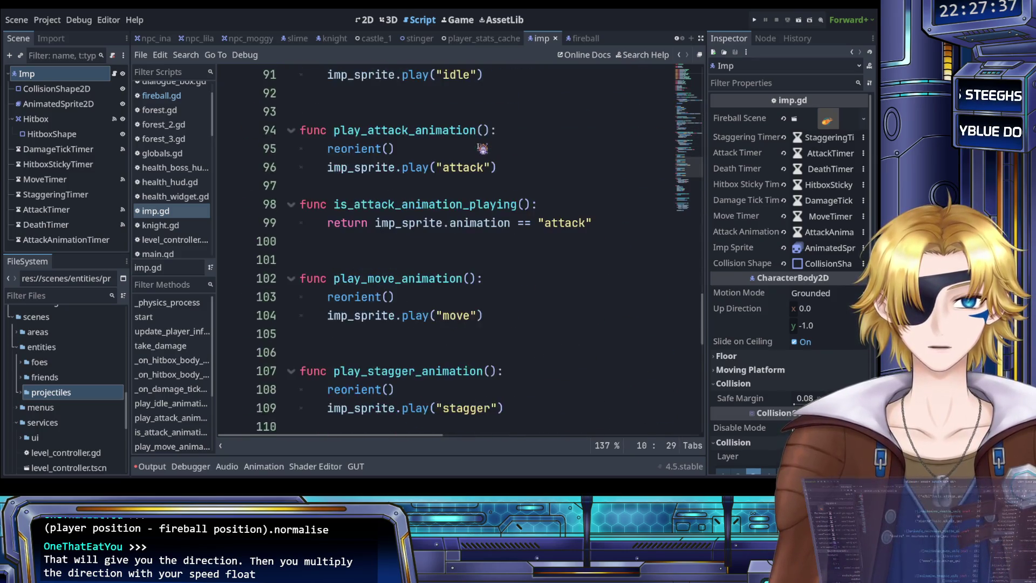
scroll(478, 150, down, 6)
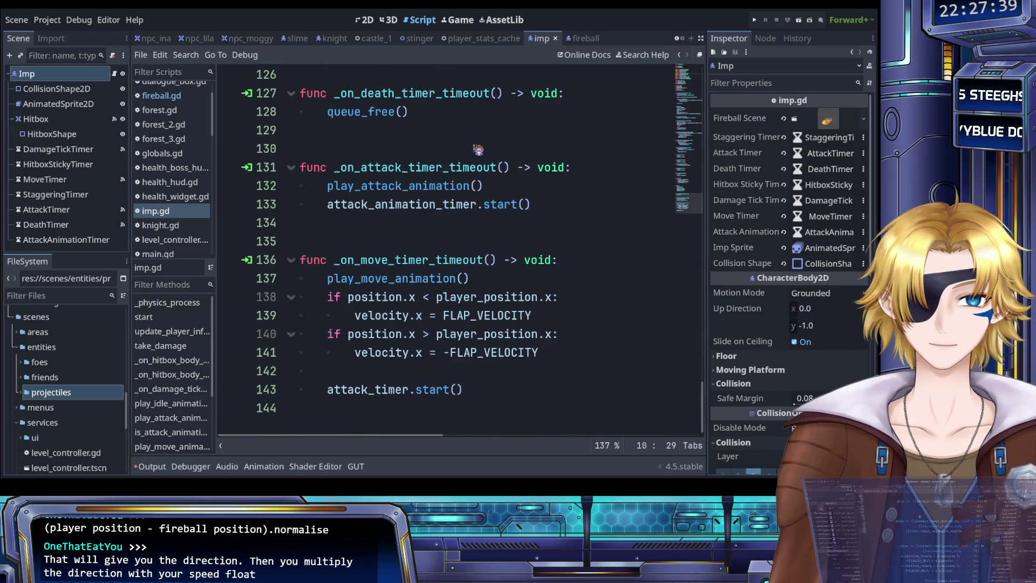
scroll(479, 149, up, 7)
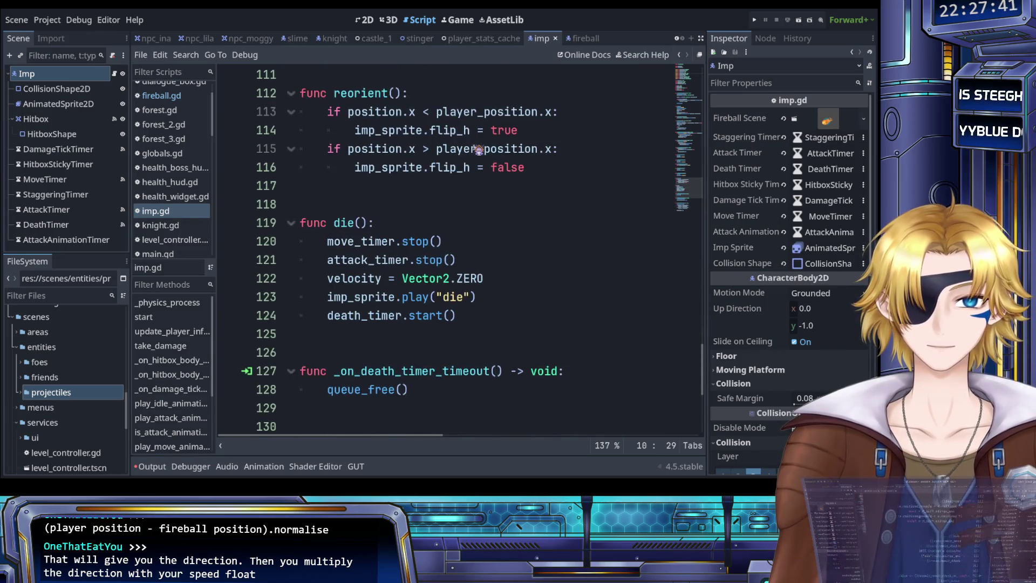
scroll(478, 150, up, 12)
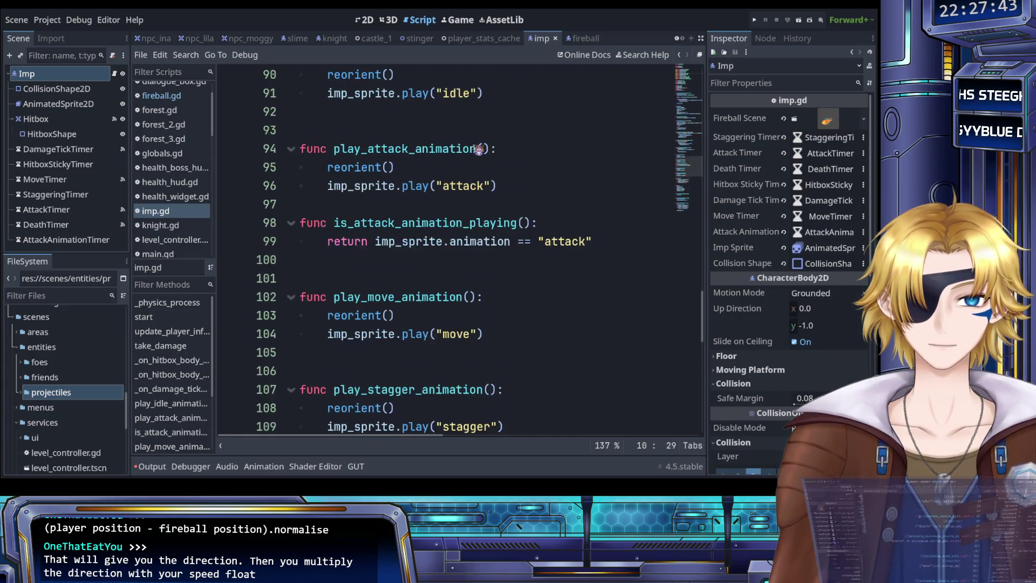
scroll(478, 149, up, 9)
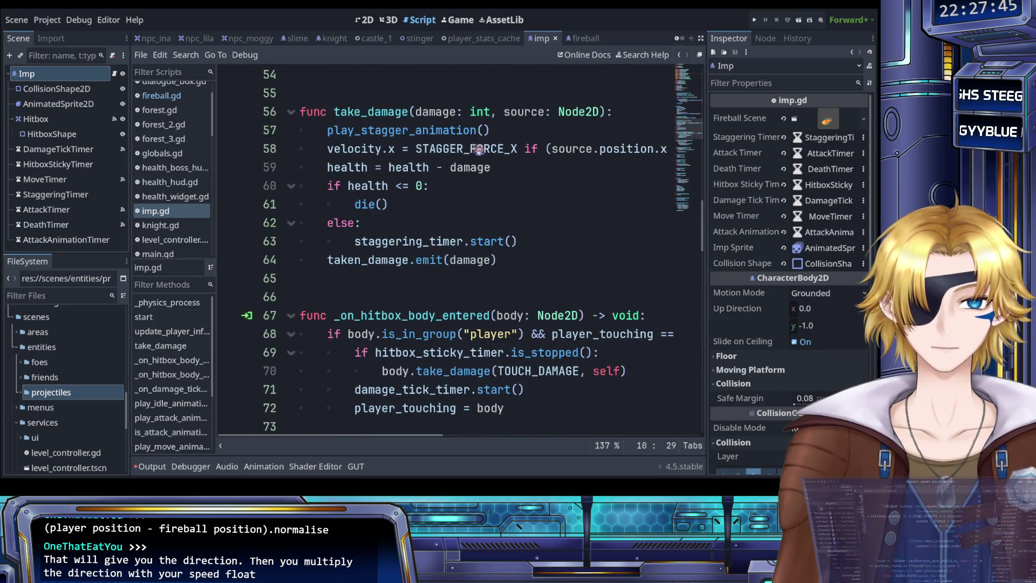
scroll(432, 281, down, 20)
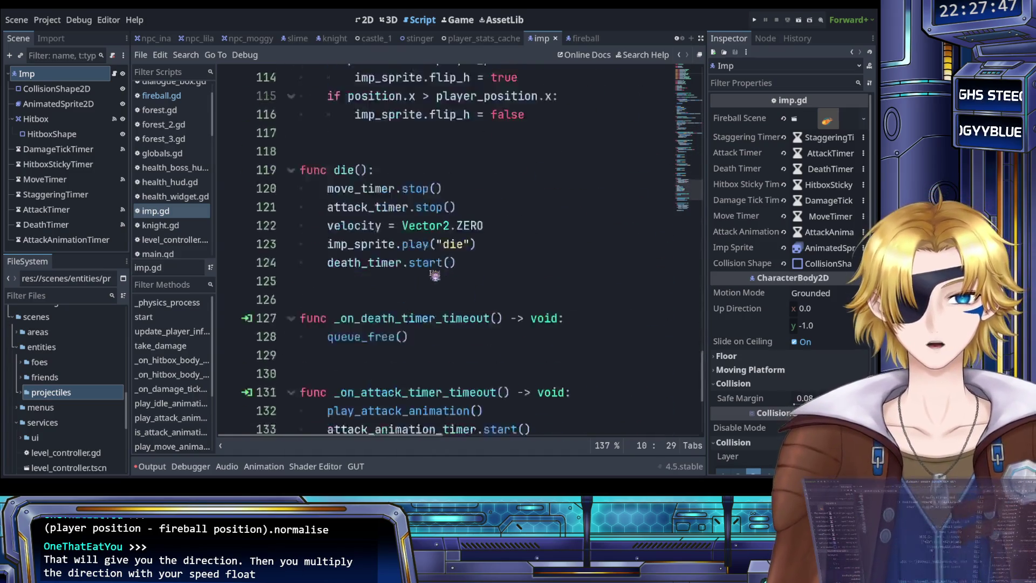
scroll(426, 295, up, 1)
Declare 'func spawn_fireball():' on a new line below _on_attack_timer_timeout, body left empty.
click(356, 280)
key(Return)
key(Return)
key(Return)
key(Up)
text(func spawn_fireball)
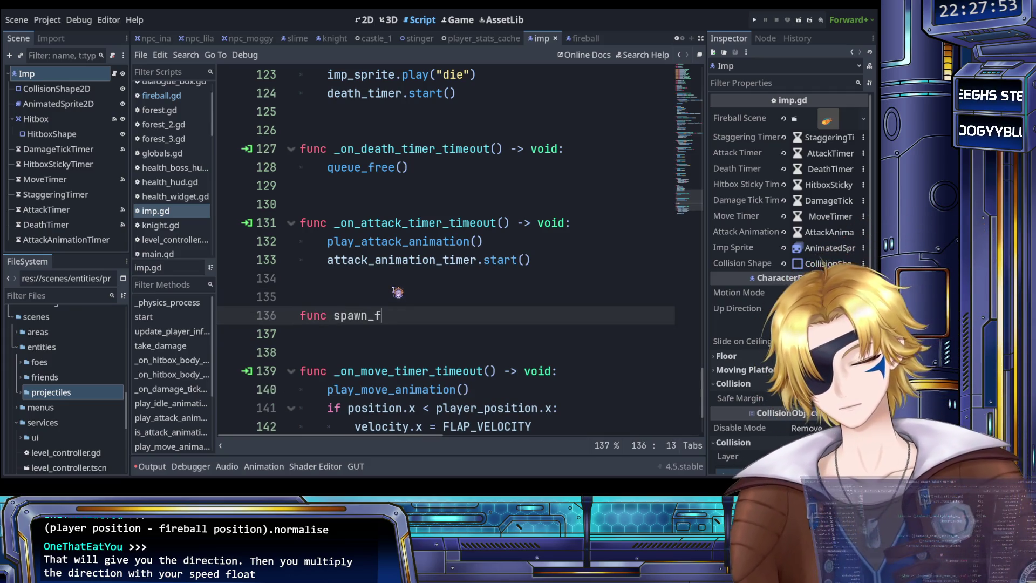
text(():)
key(Return)
scroll(408, 279, down, 2)
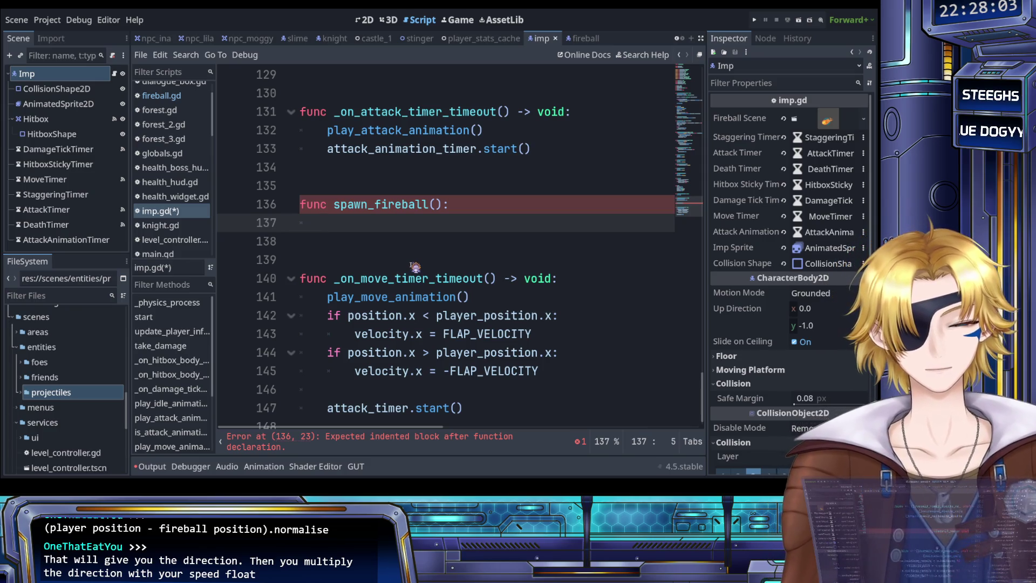
key(BackSpace)
key(BackSpace)
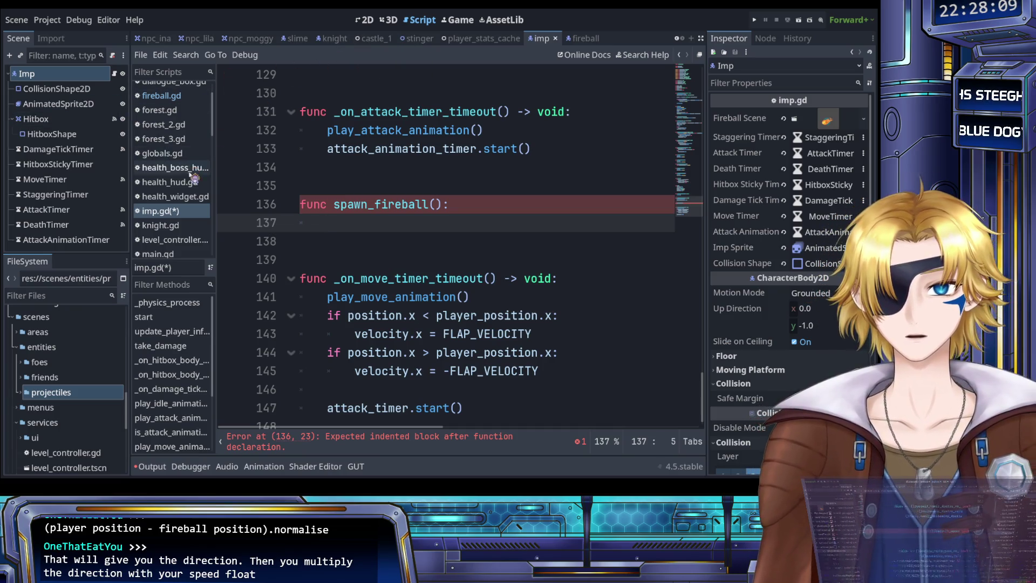
scroll(173, 200, down, 1)
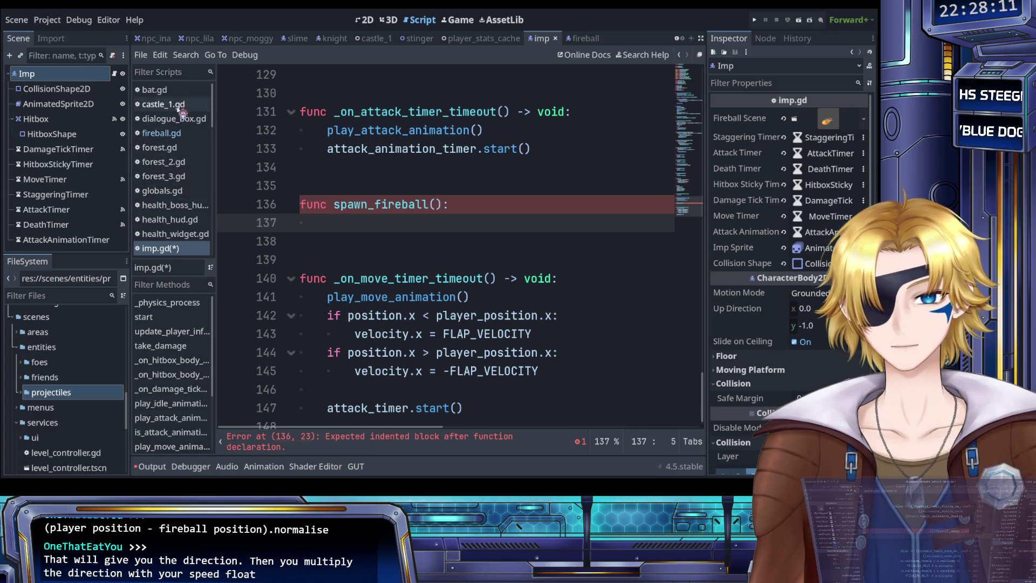
click(180, 105)
click(397, 134)
scroll(396, 143, up, 5)
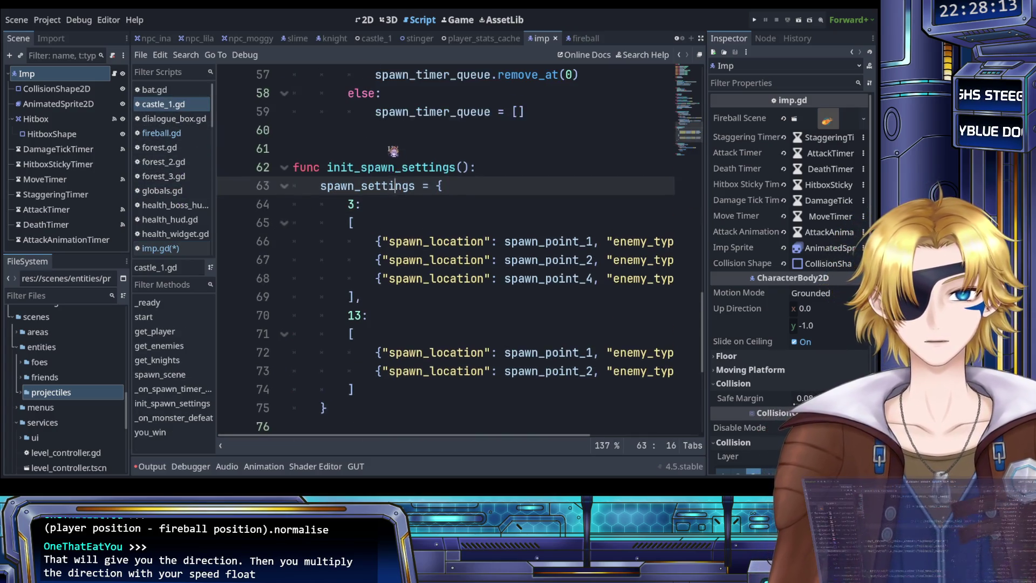
scroll(407, 230, up, 1)
scroll(410, 230, down, 1)
click(411, 223)
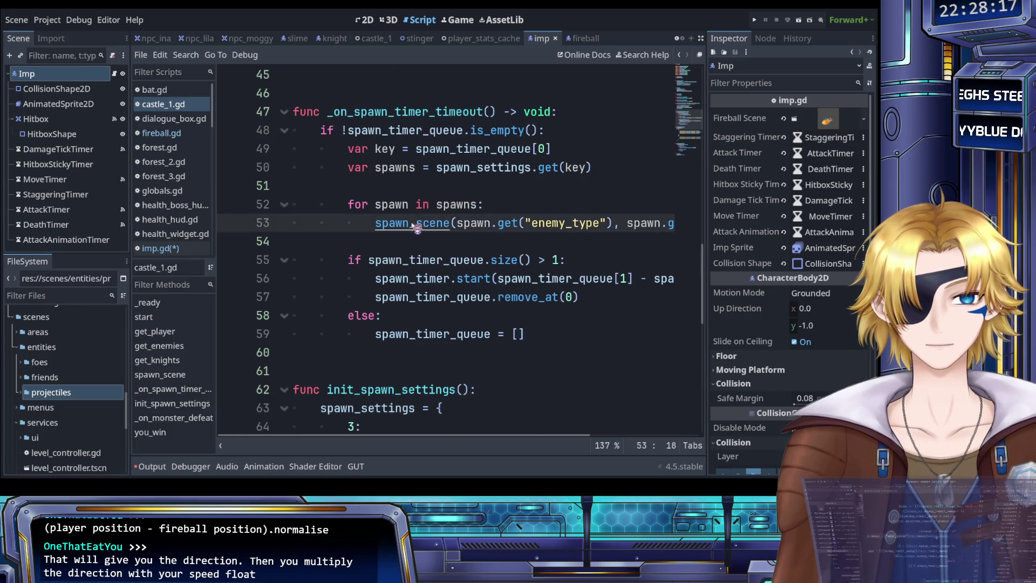
ctrl+click(416, 223)
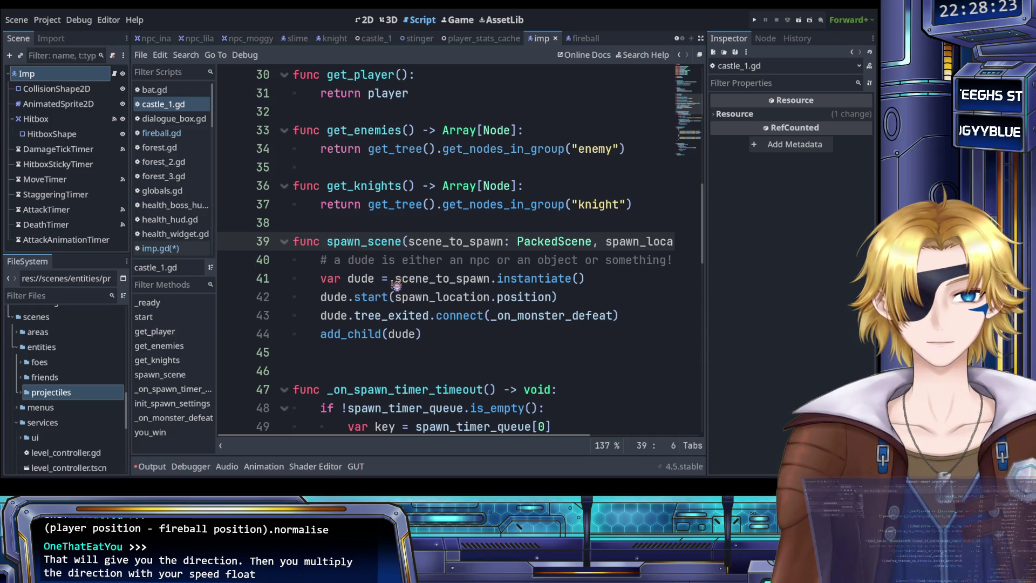
click(408, 279)
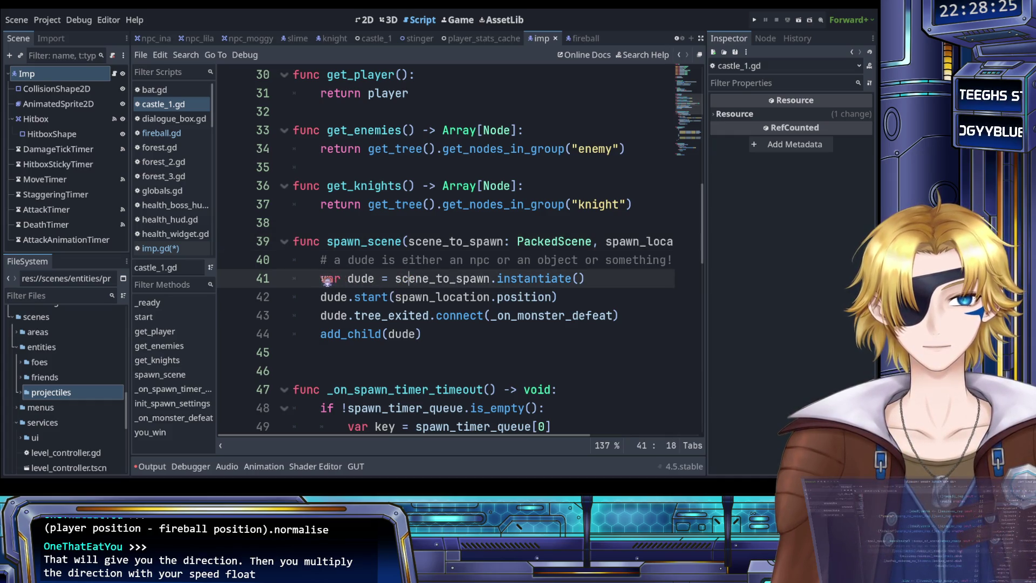
drag(324, 280, 437, 289)
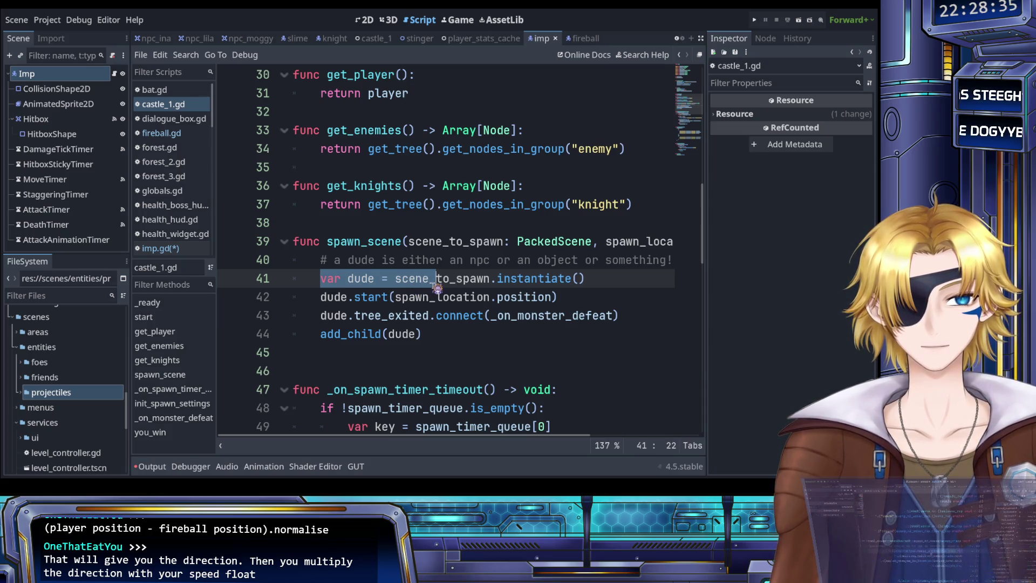
drag(437, 288, 594, 289)
click(470, 329)
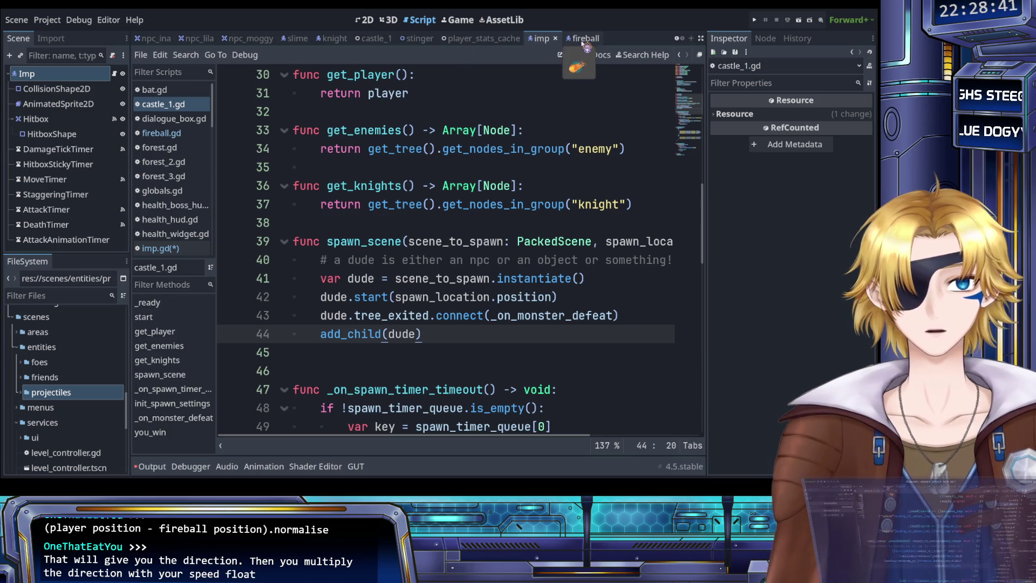
click(162, 133)
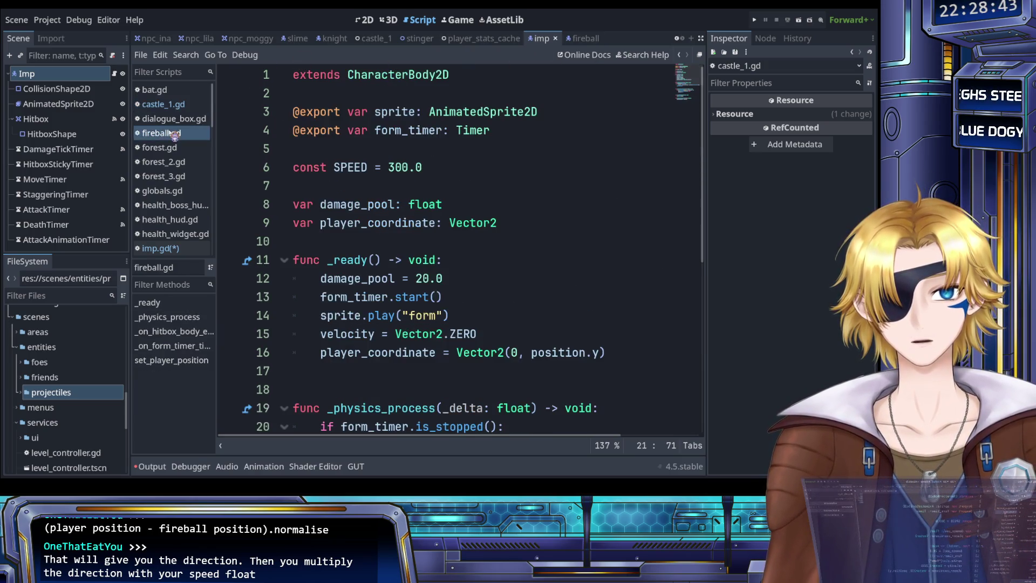
click(163, 104)
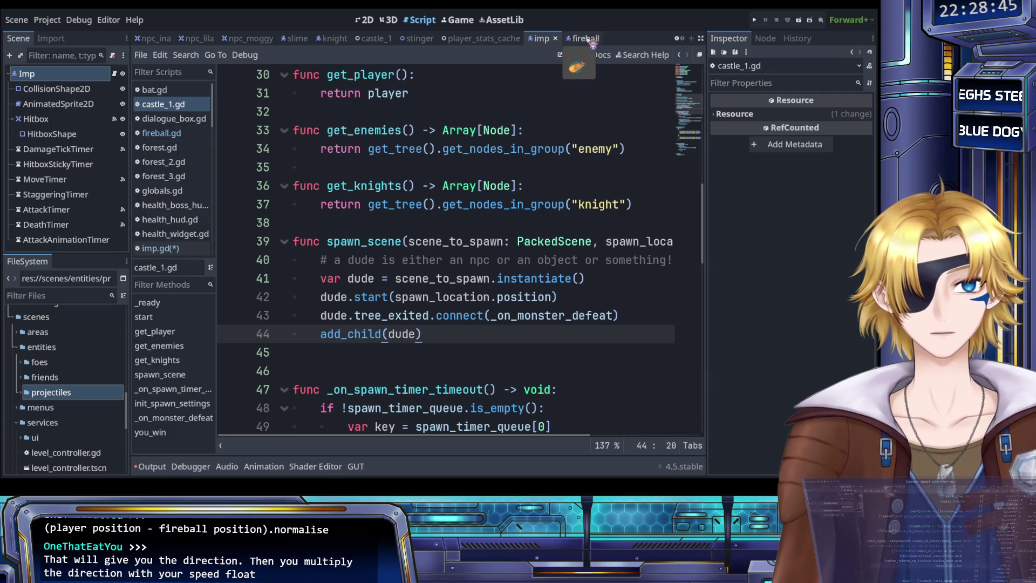
scroll(181, 208, down, 1)
click(174, 227)
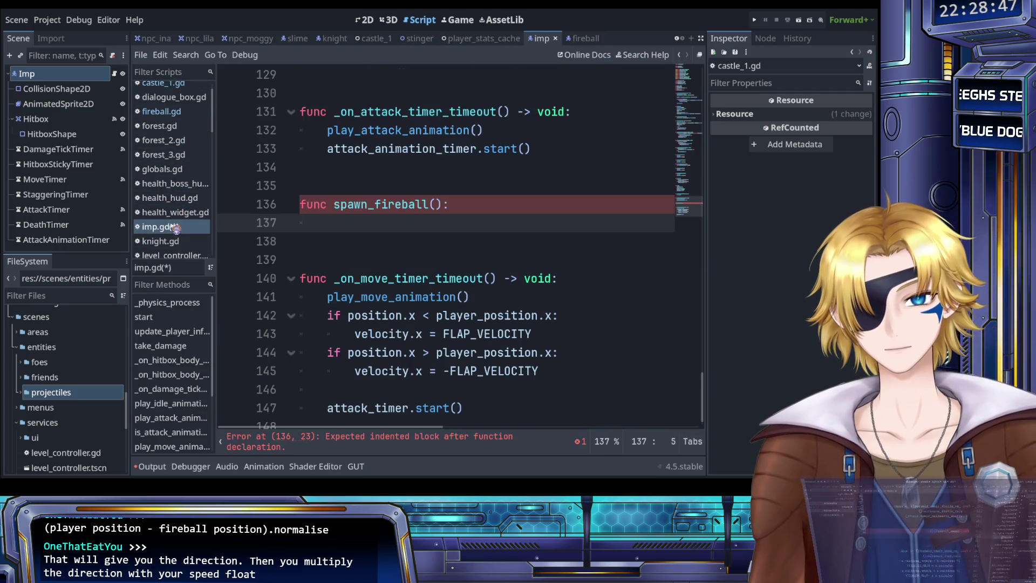
Write 'var fireball = fireball_scene.instantiate()' in spawn_fireball using autocomplete.
text(var fireball)
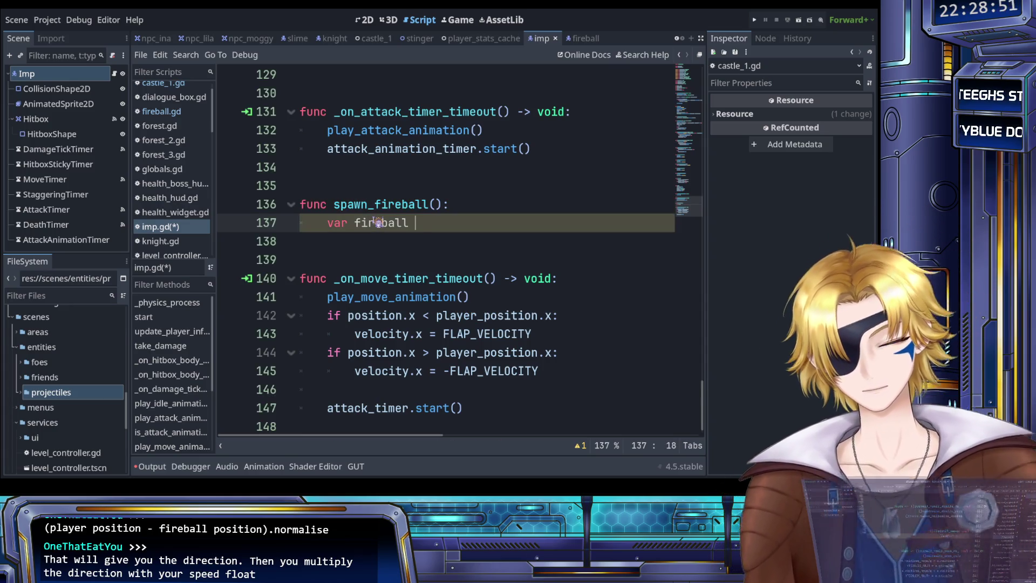
text( = fire)
key(Return)
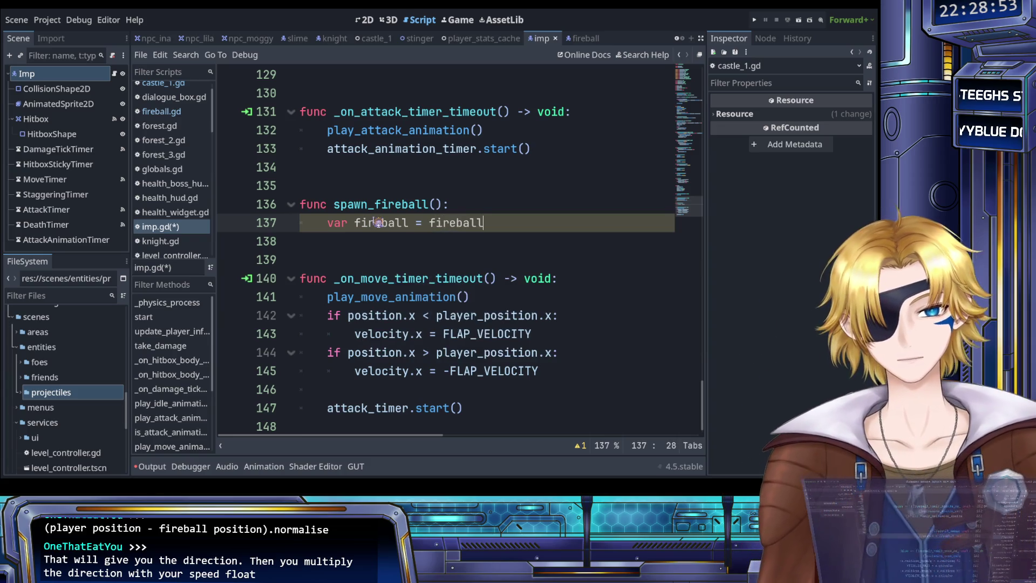
text(_sc)
key(Return)
text(.i)
key(Return)
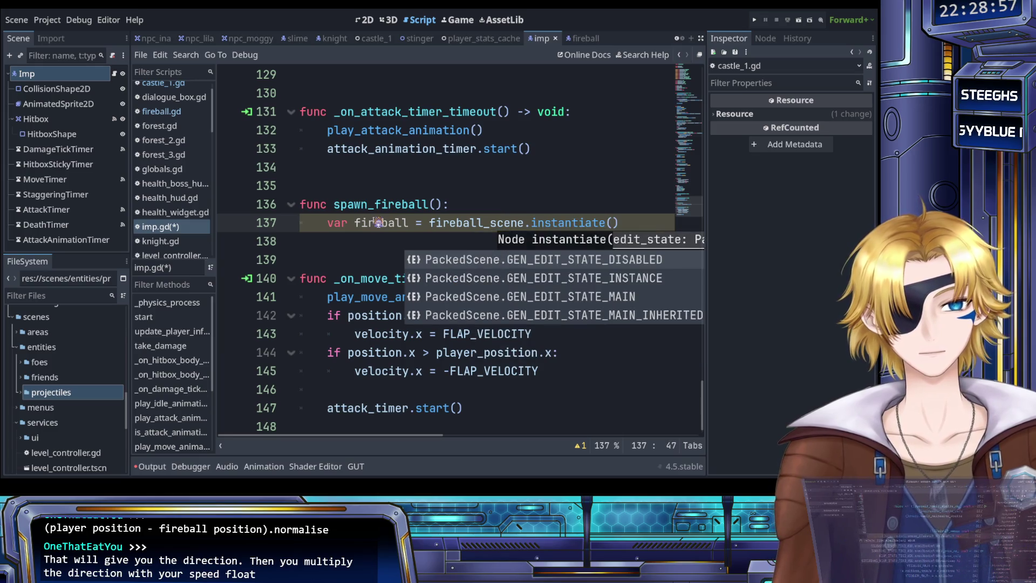
text())
Add 'add_child(fireball)' on the next line and save imp.gd.
key(Return)
text(add)
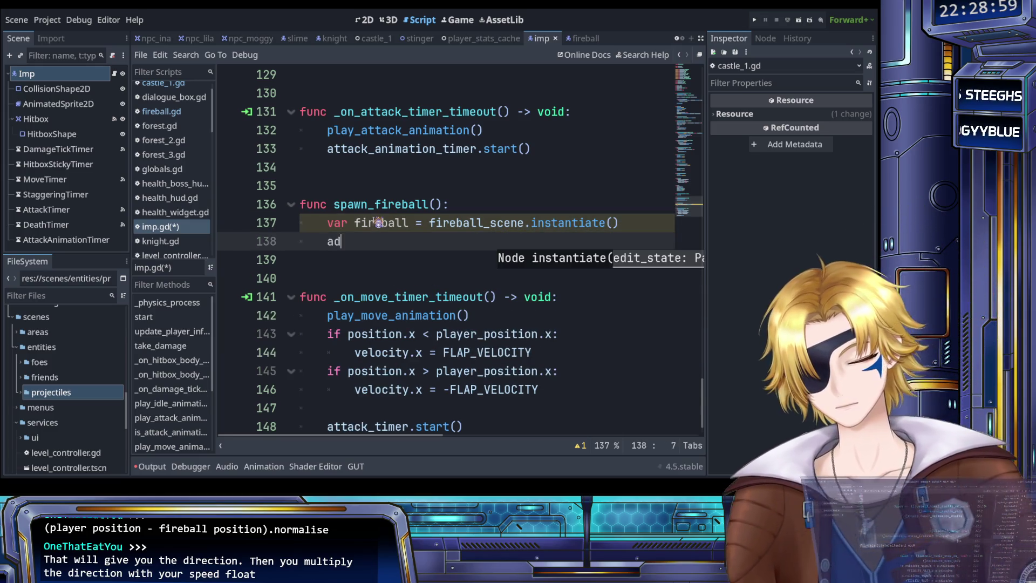
key(Return)
text(fireball))
key(ctrl+s)
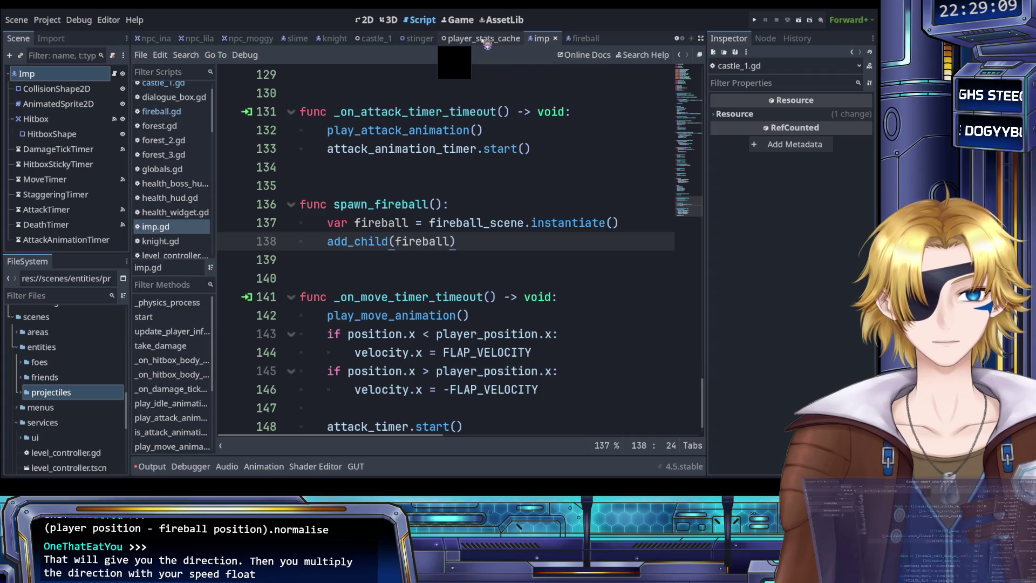
click(583, 39)
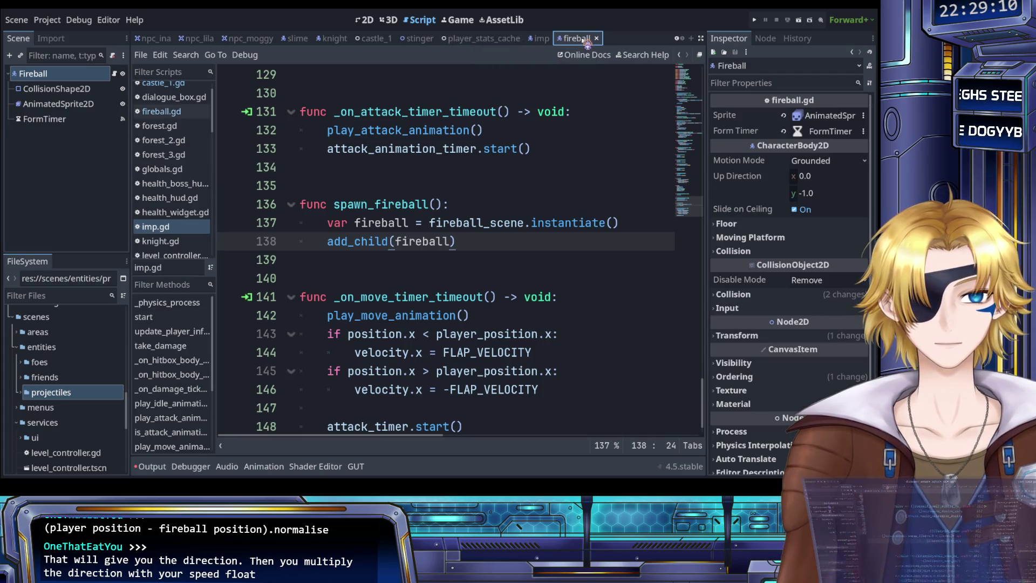
click(540, 38)
scroll(181, 108, up, 2)
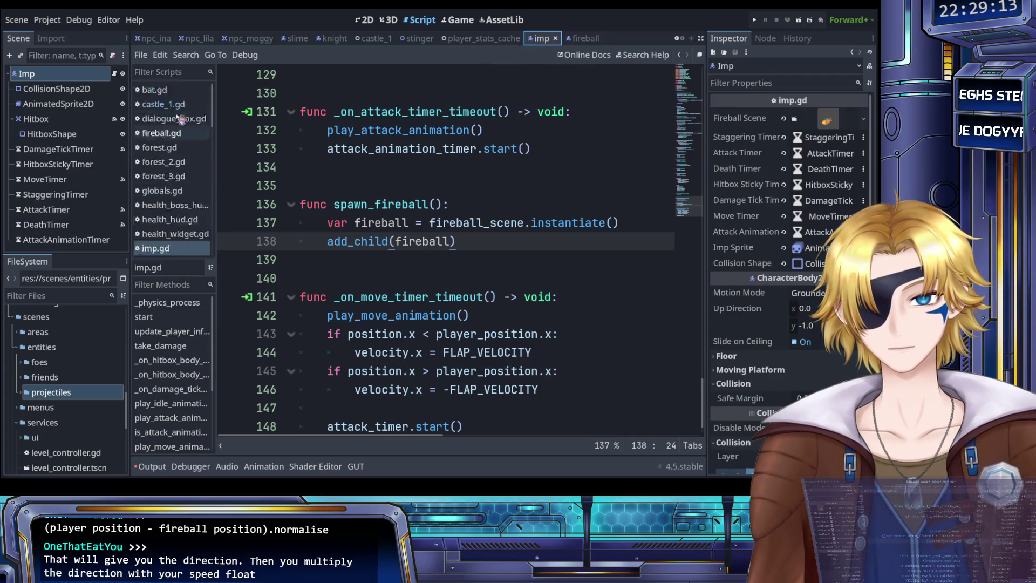
click(181, 108)
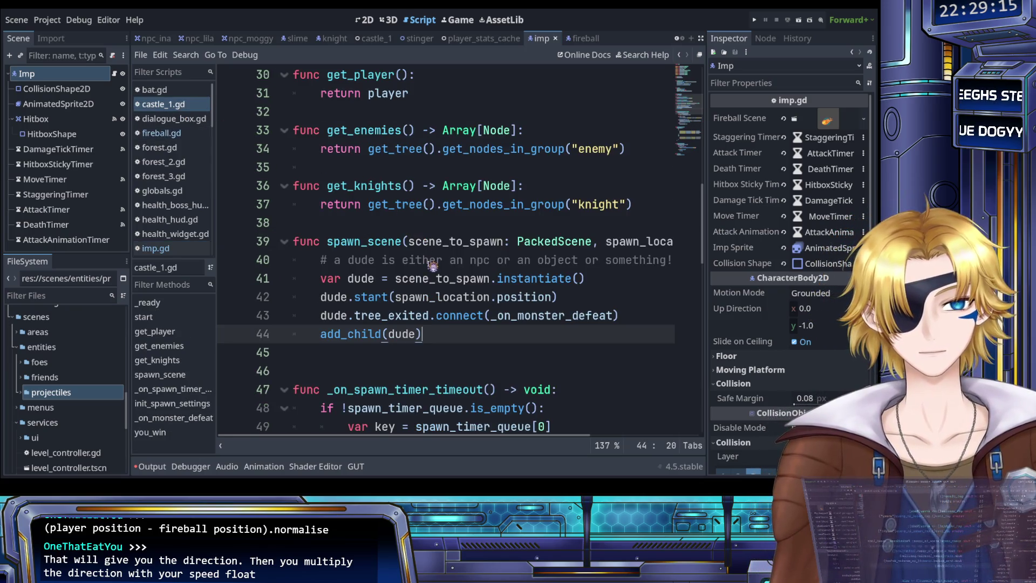
double_click(434, 297)
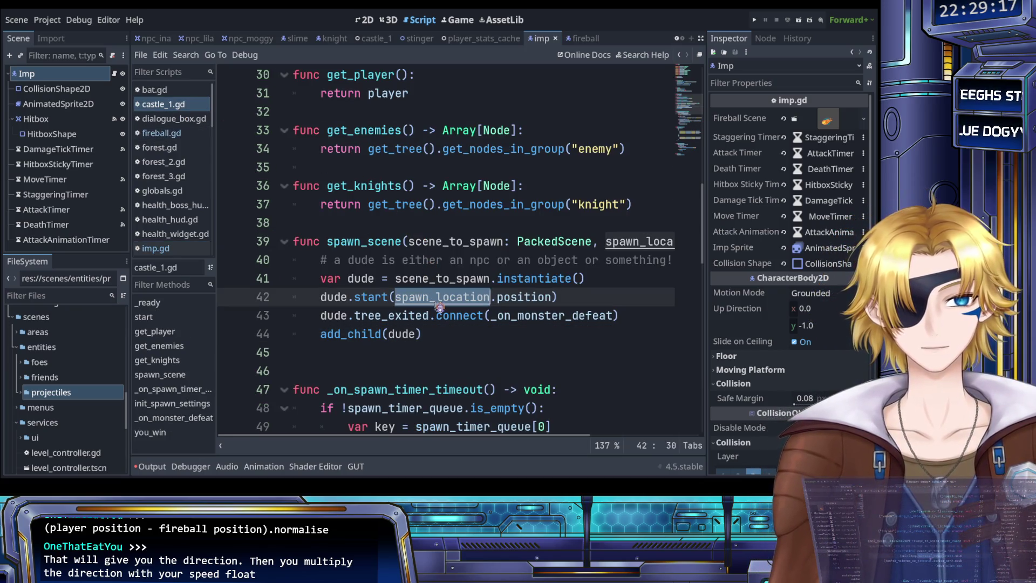
click(442, 297)
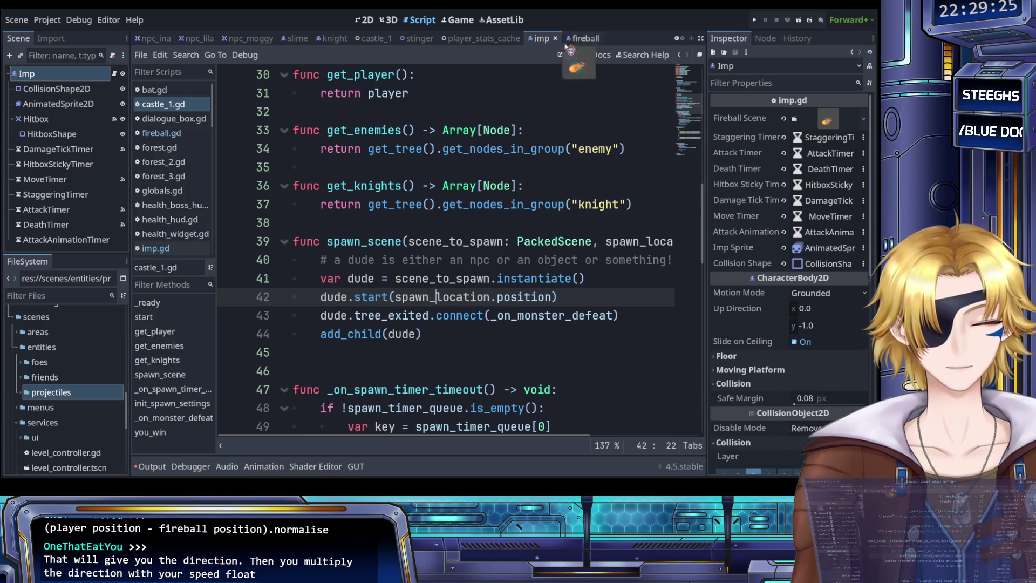
click(581, 39)
click(539, 39)
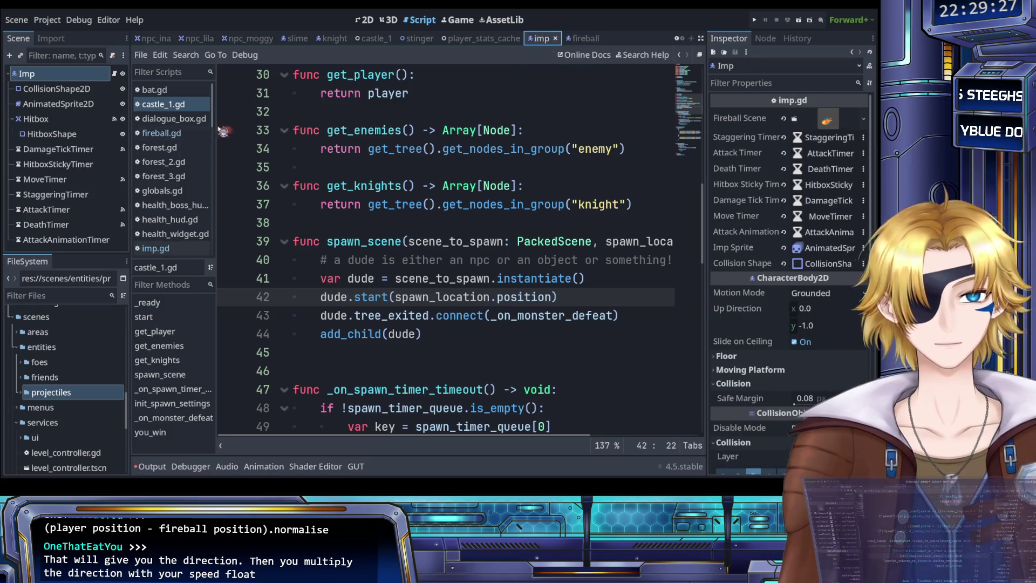
click(157, 248)
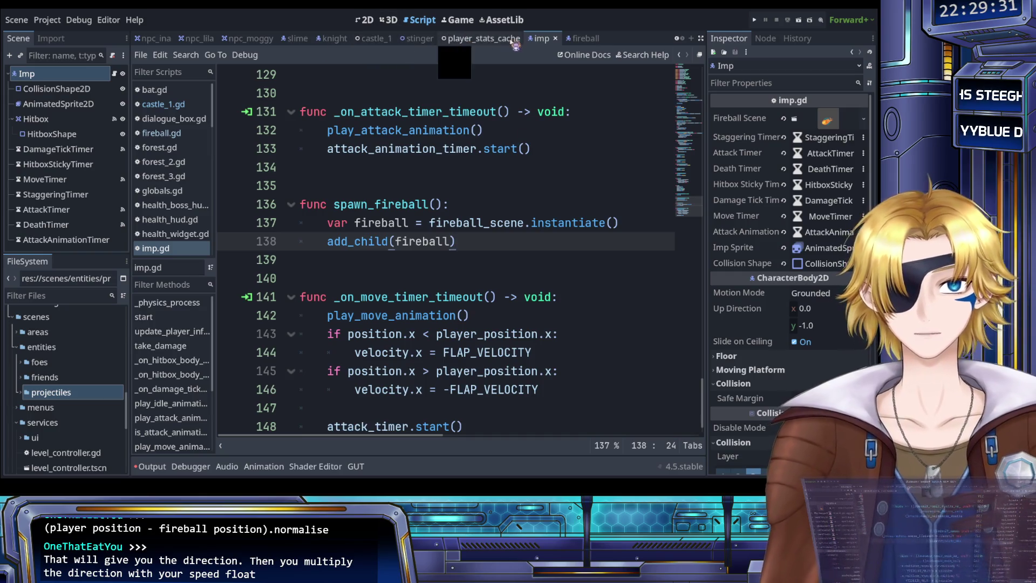
click(365, 20)
scroll(323, 222, up, 8)
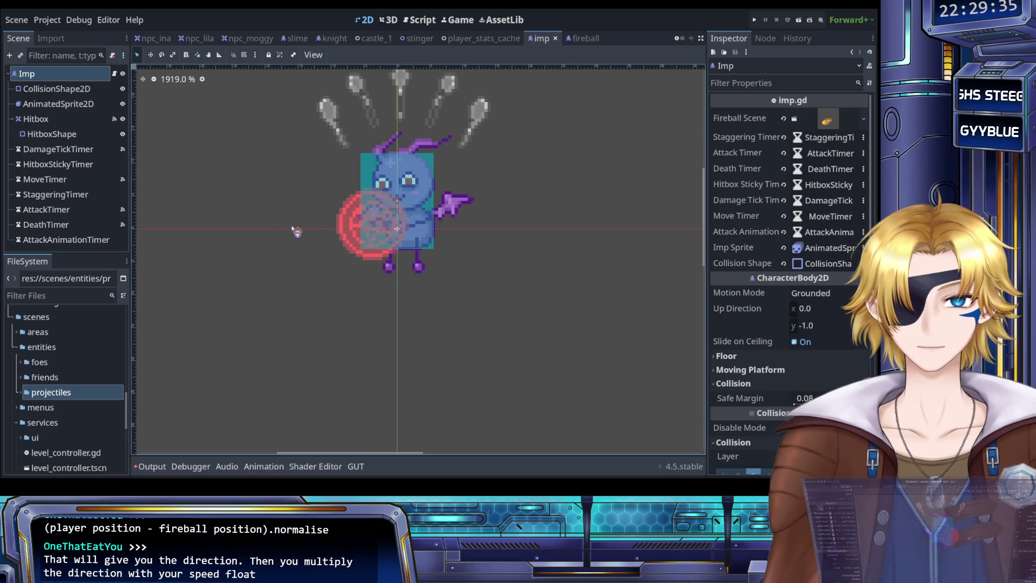
scroll(293, 228, down, 8)
scroll(290, 222, up, 3)
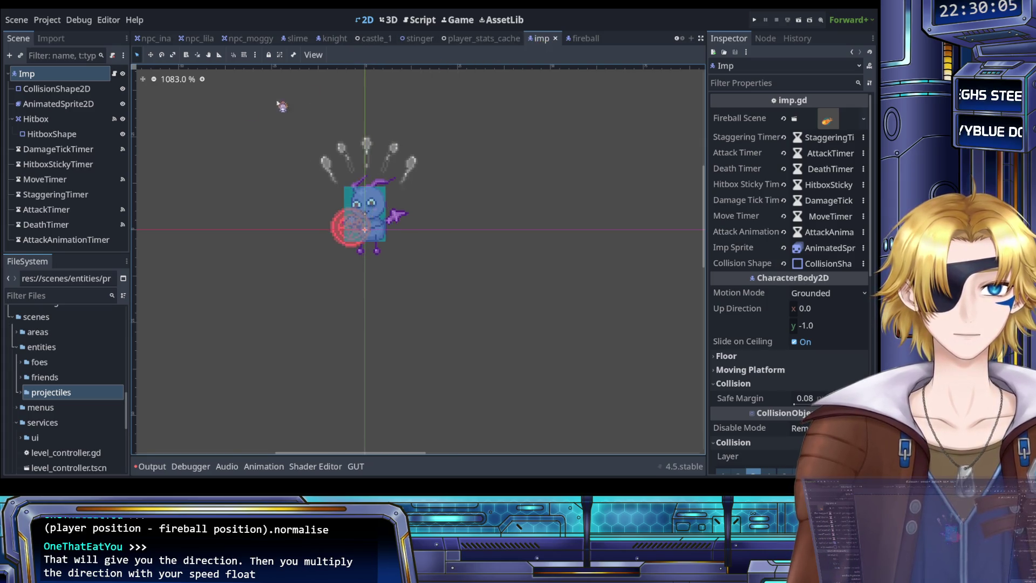
click(420, 19)
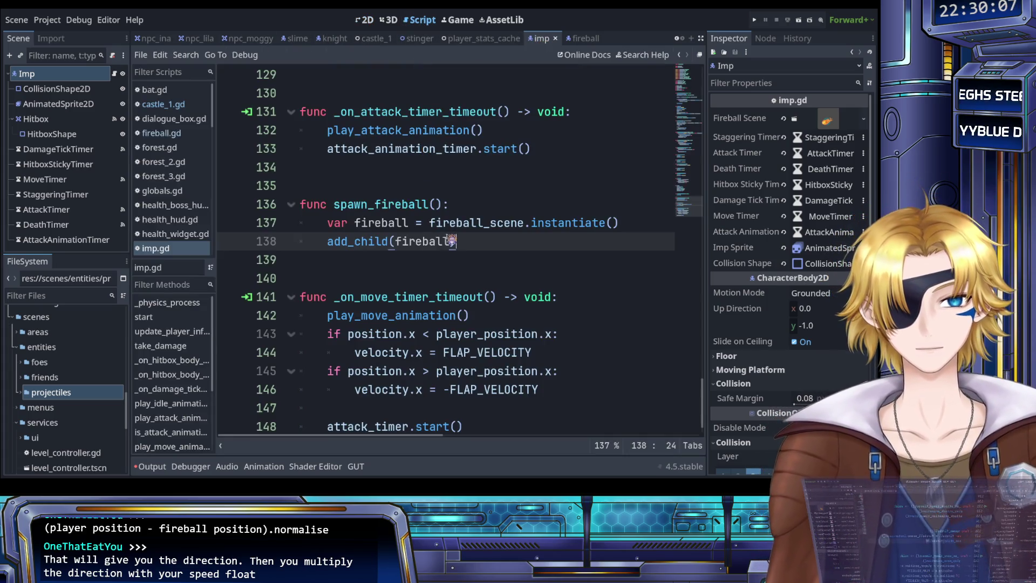
Insert 'fireball.position = Vector2()' after the instantiate call, correcting the Vector2 typo, and save.
click(632, 223)
key(Return)
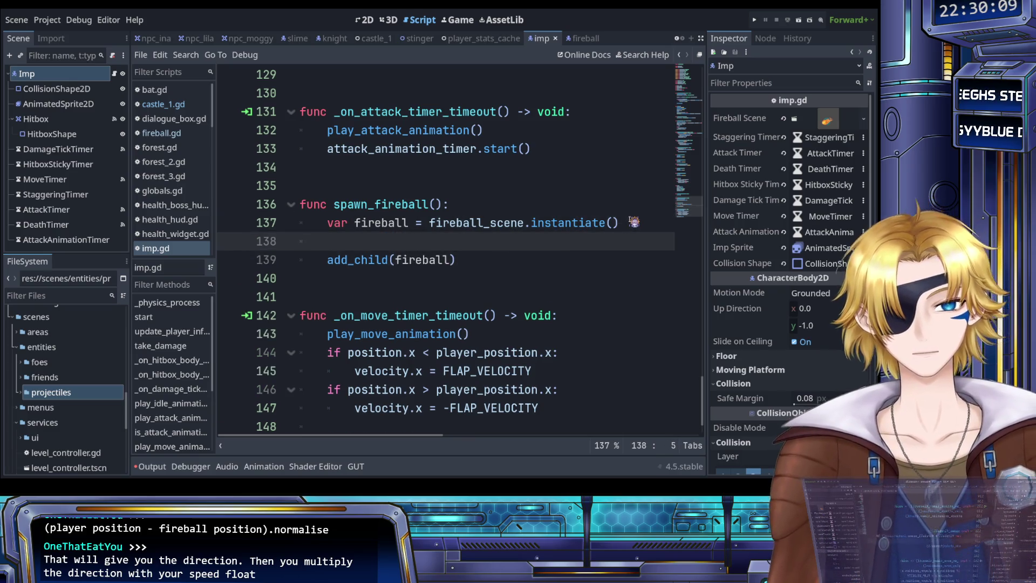
text(fireball.)
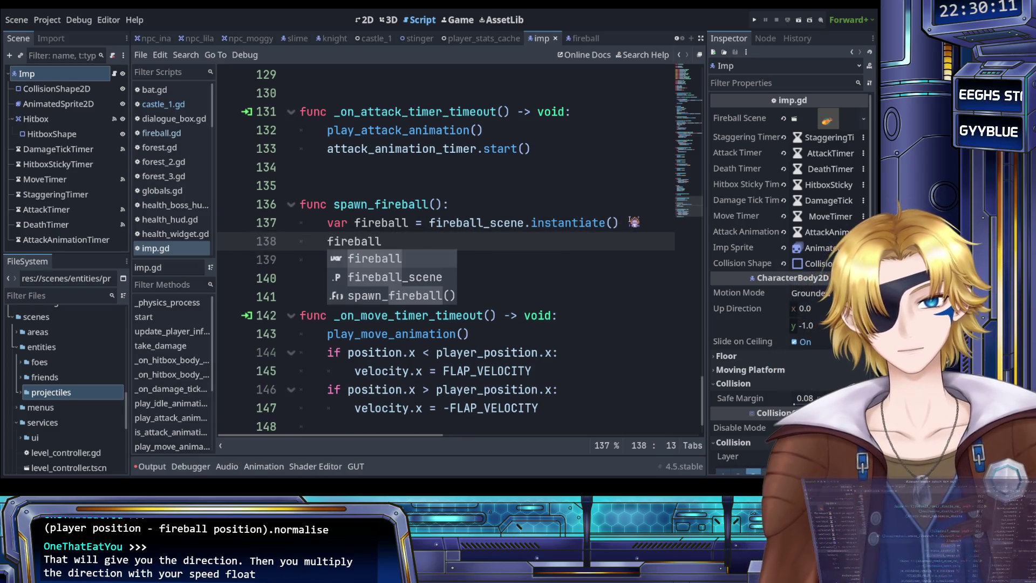
text(pos)
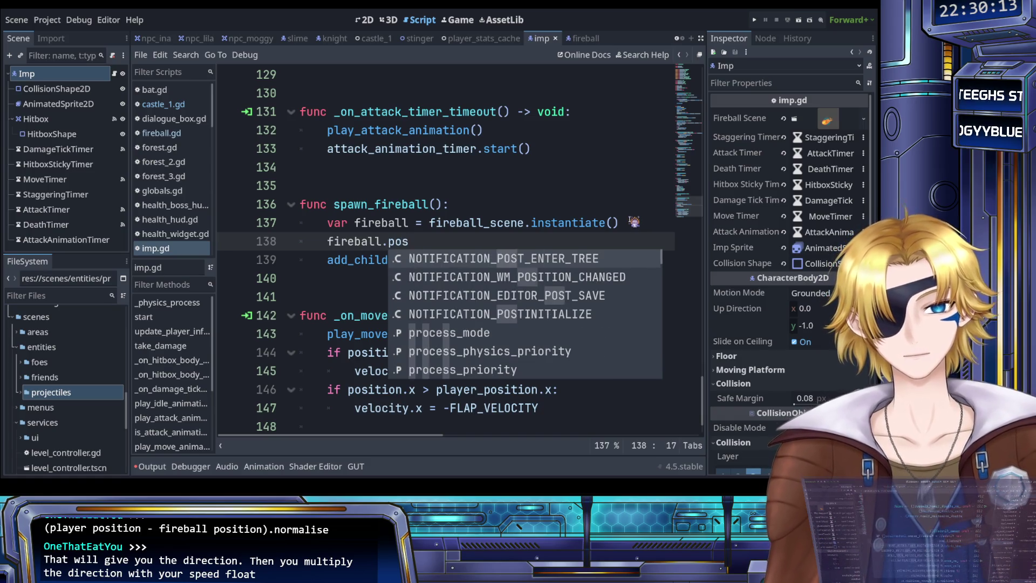
text(ition)
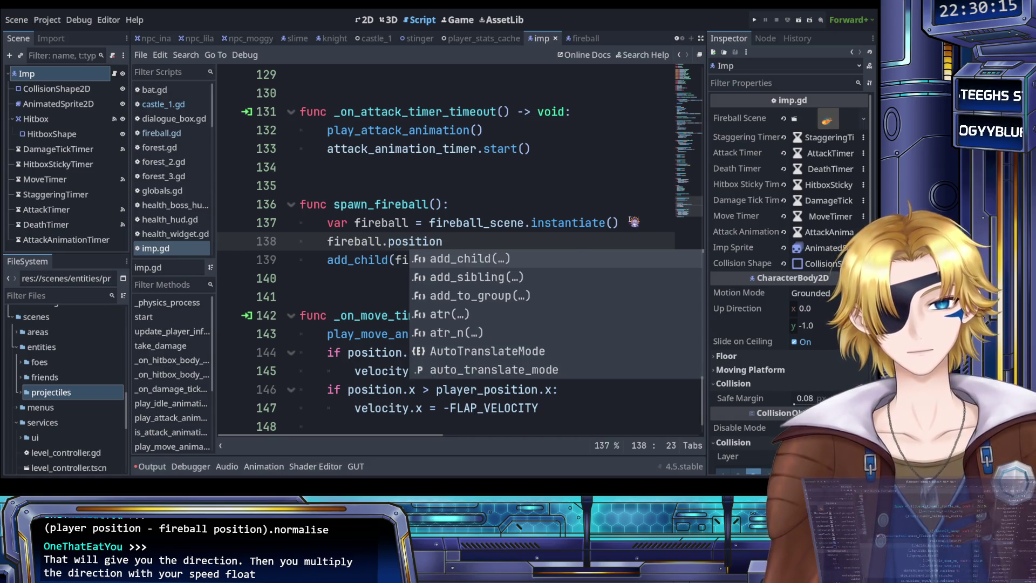
text( = )
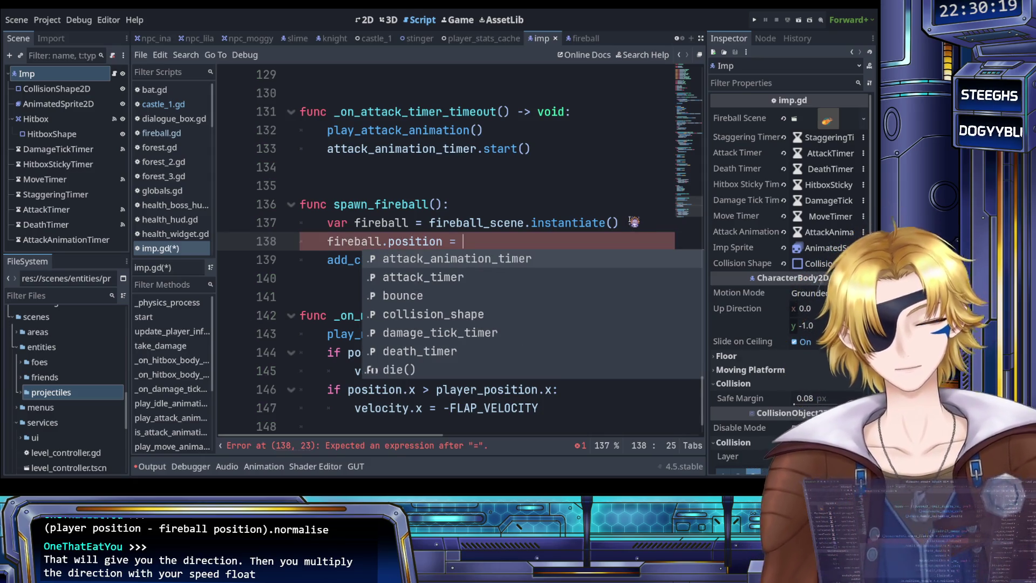
text(Verctor2)
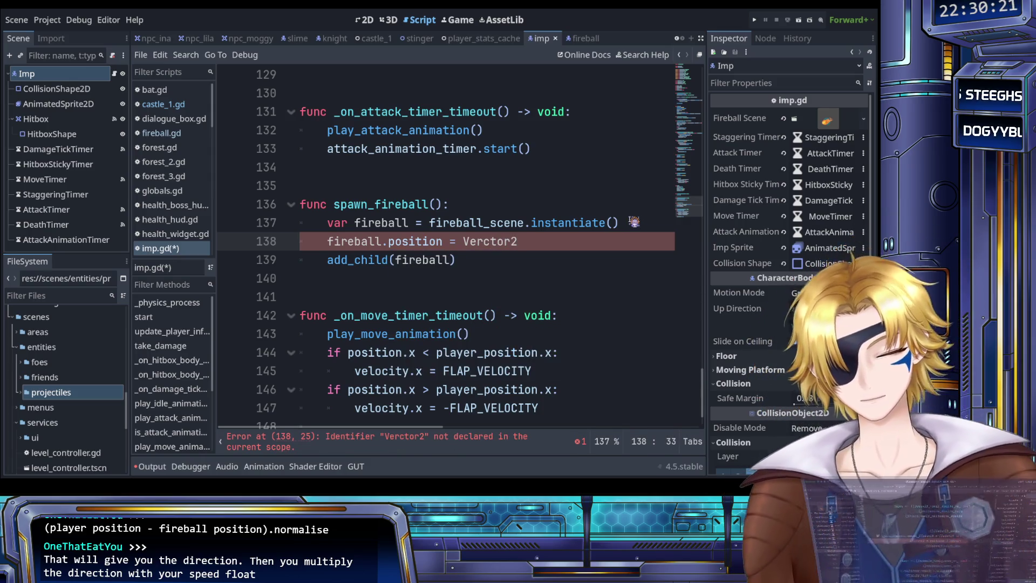
text(()
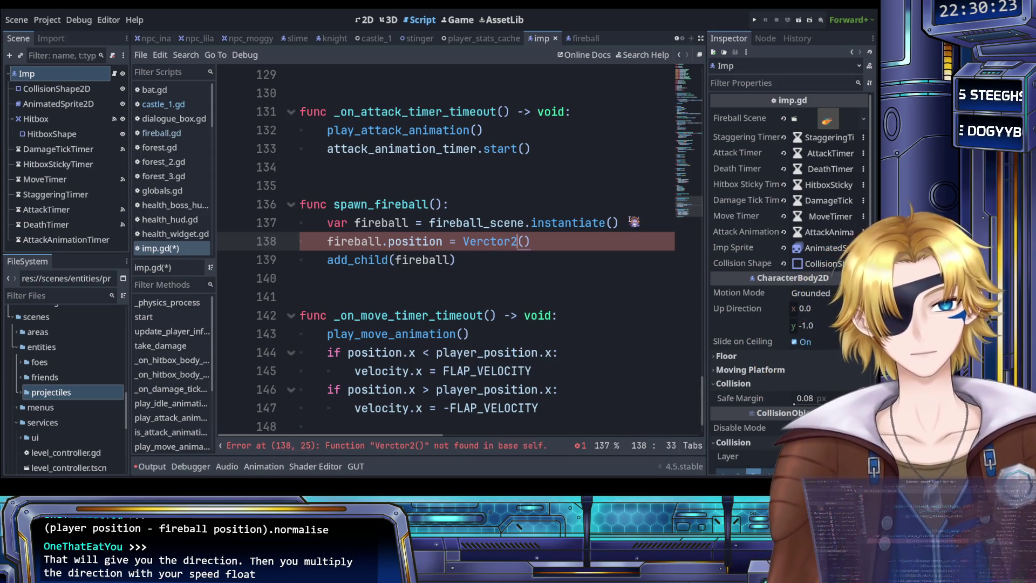
key(Left)
key(Left)
key(BackSpace)
key(Right)
key(Right)
key(Right)
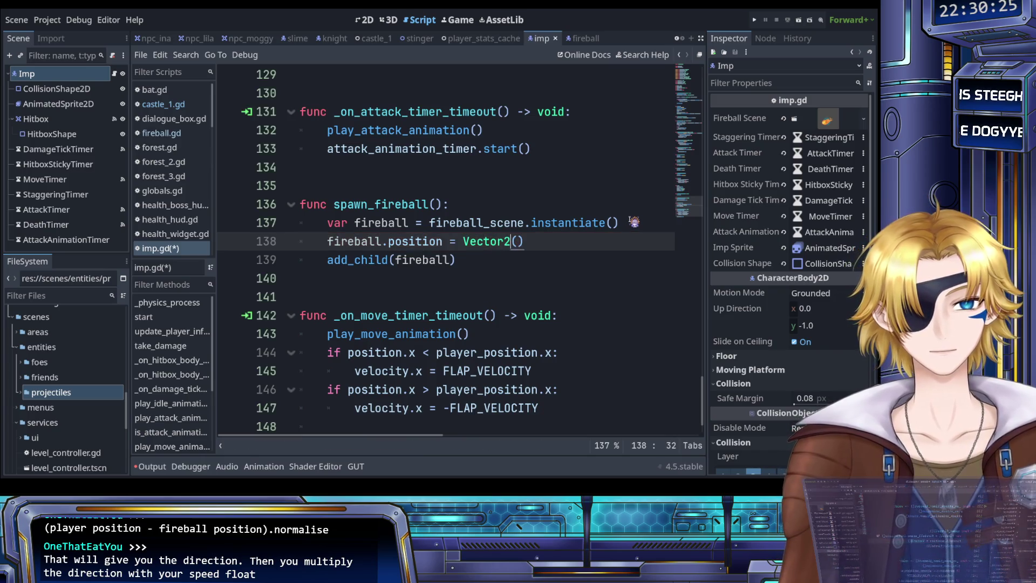
key(ctrl+s)
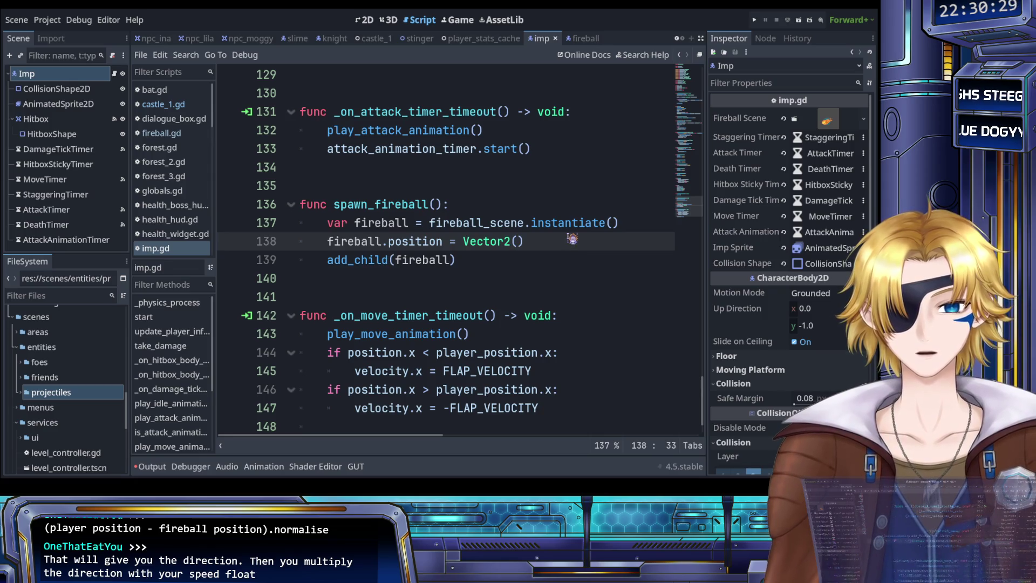
Fill the Vector2 arguments with position.x and position.y and save imp.gd.
text(0, )
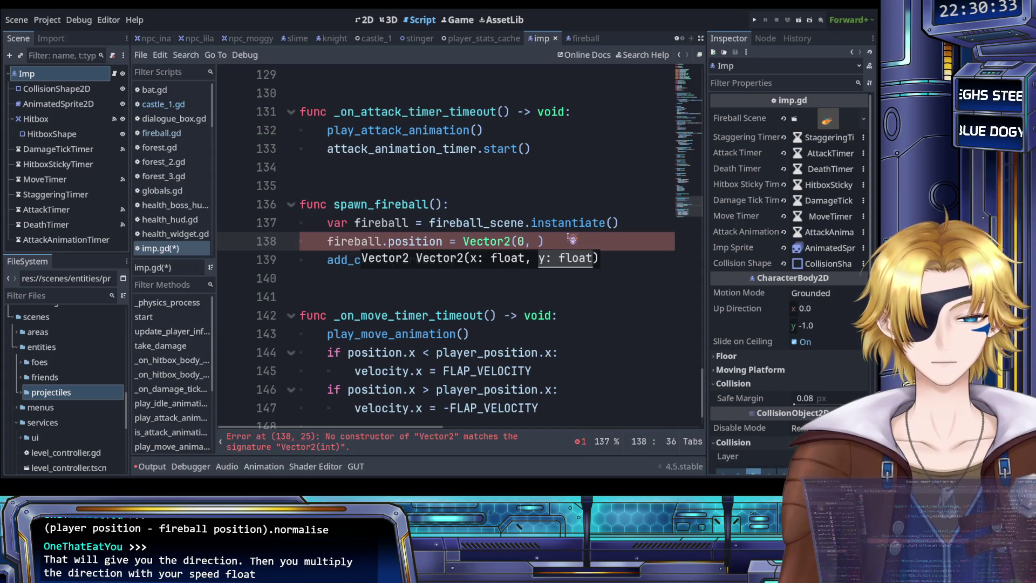
text(imp)
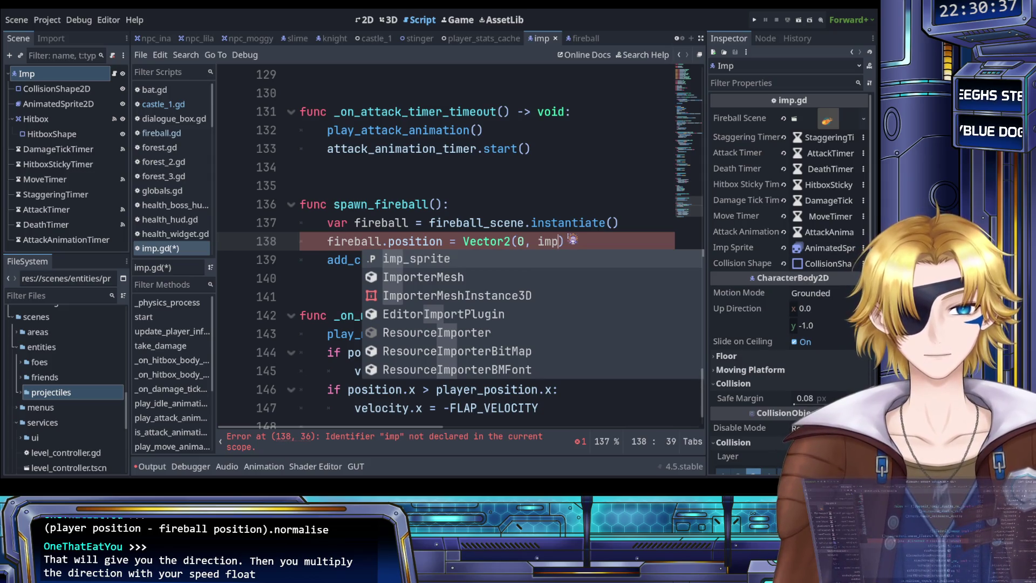
key(BackSpace)
key(BackSpace)
key(BackSpace)
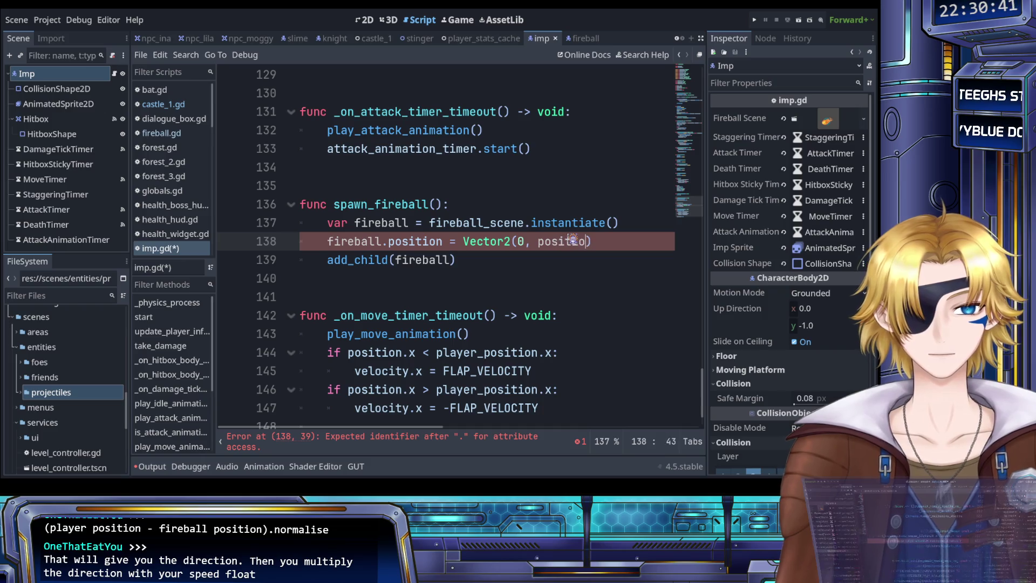
text(y)
key(Left)
key(Left)
key(Left)
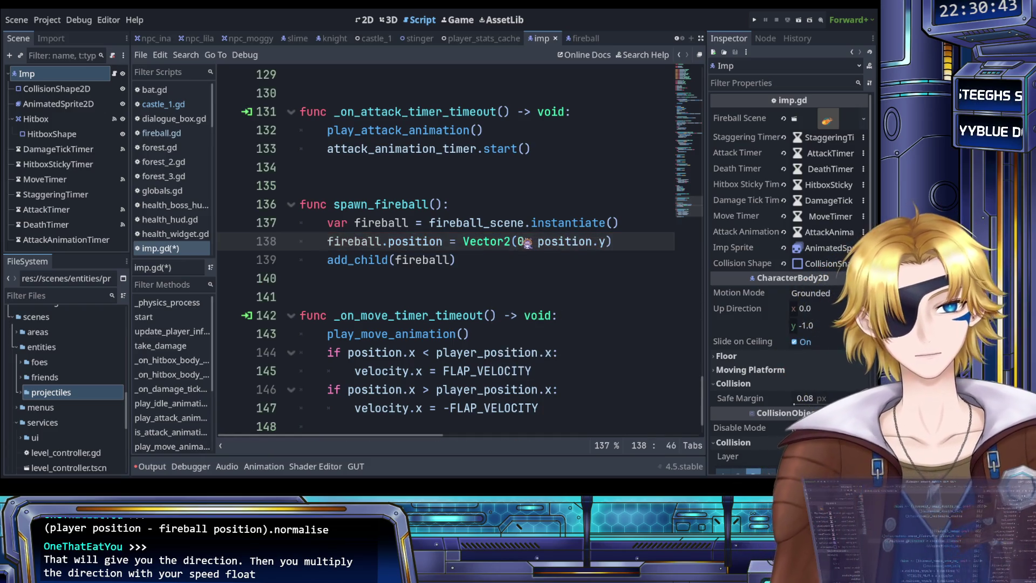
key(BackSpace)
text(position.x)
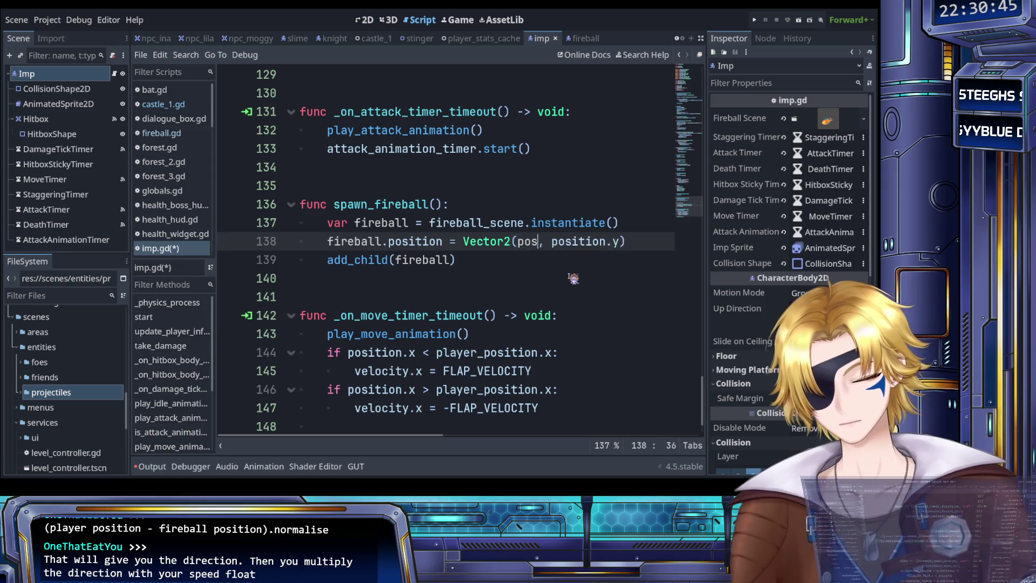
key(ctrl+s)
click(553, 242)
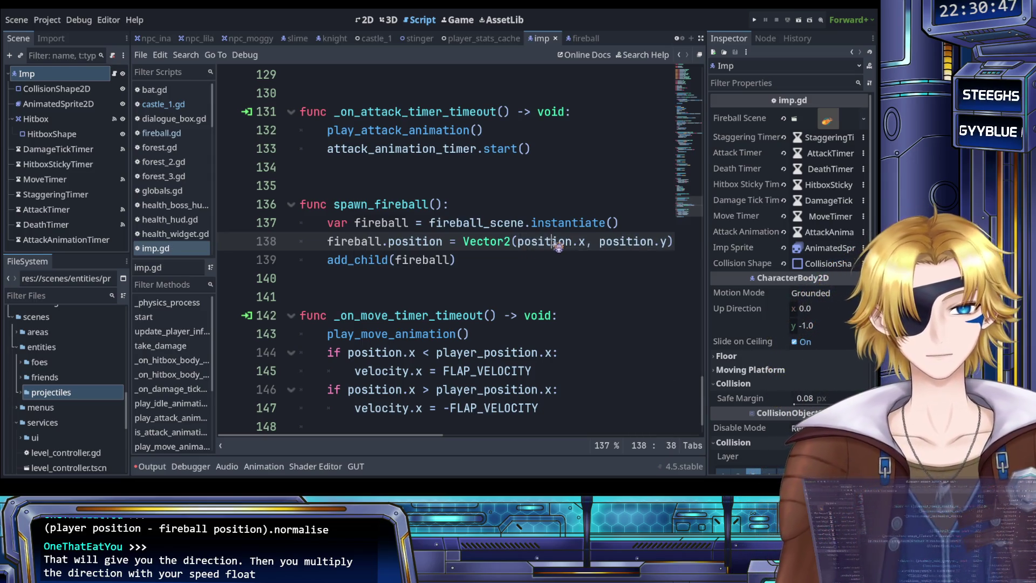
click(585, 242)
drag(588, 244, 517, 242)
click(473, 207)
key(Return)
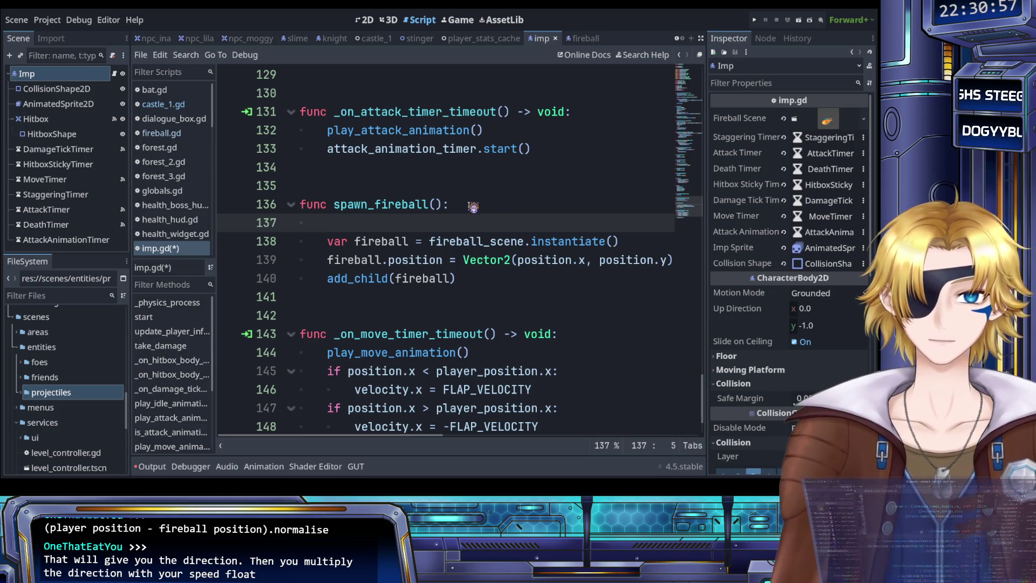
key(BackSpace)
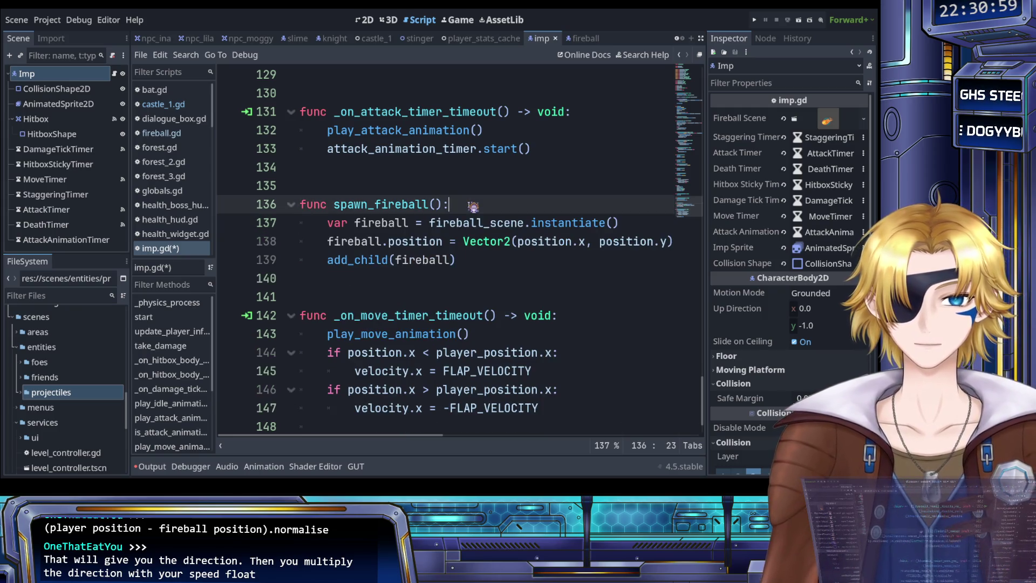
click(398, 286)
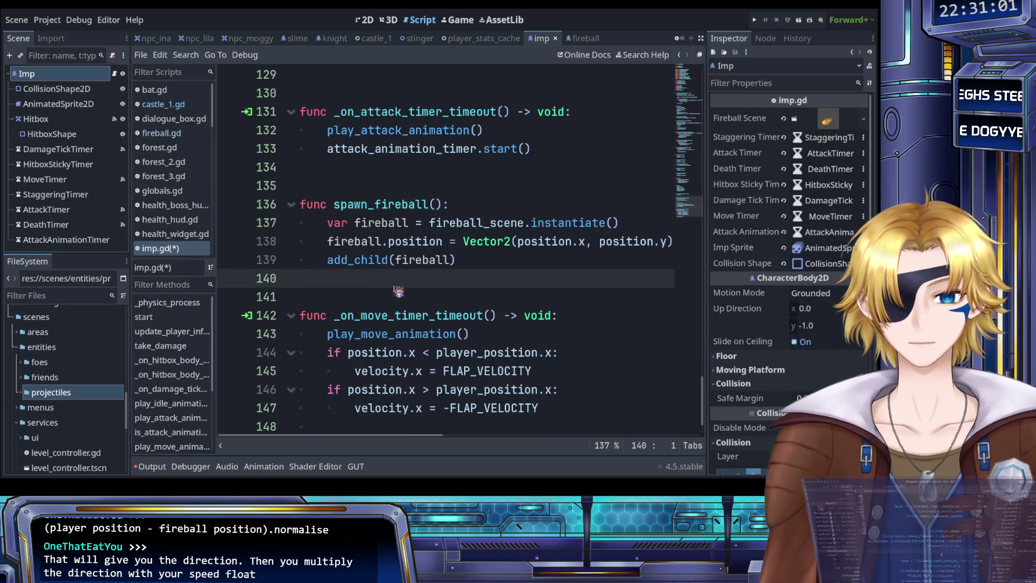
key(Return)
scroll(397, 289, down, 2)
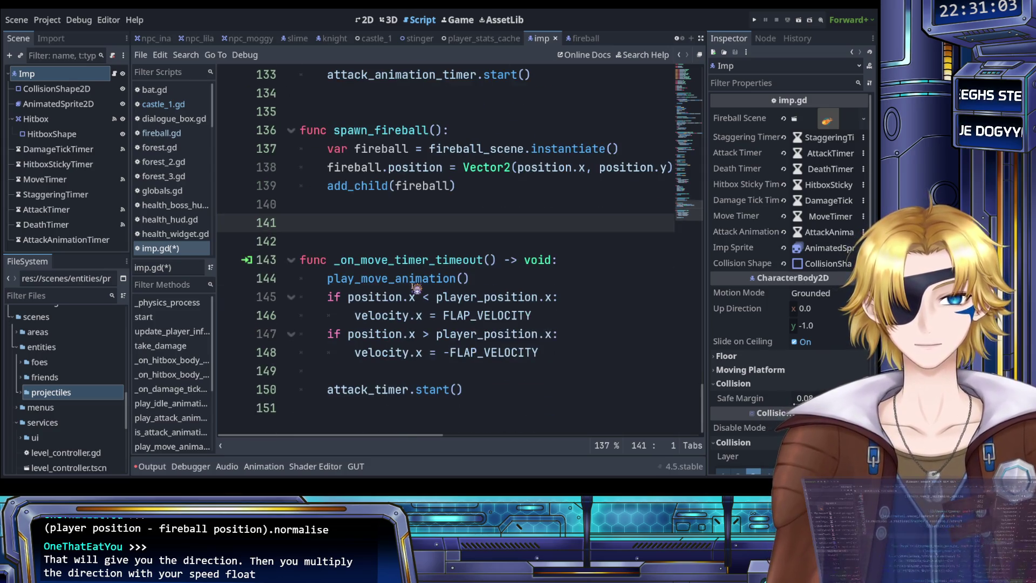
click(452, 301)
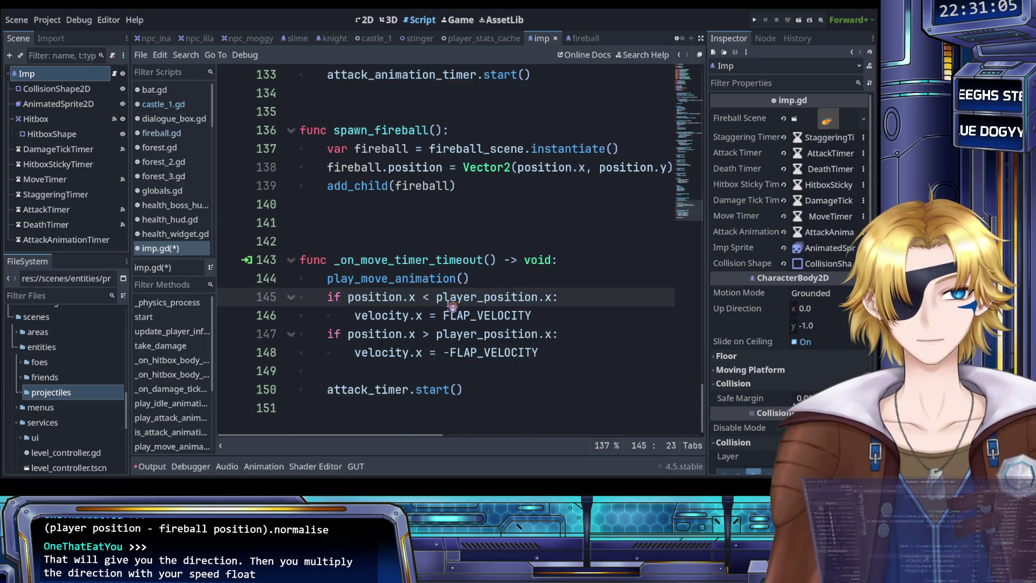
scroll(413, 297, up, 3)
scroll(413, 298, down, 3)
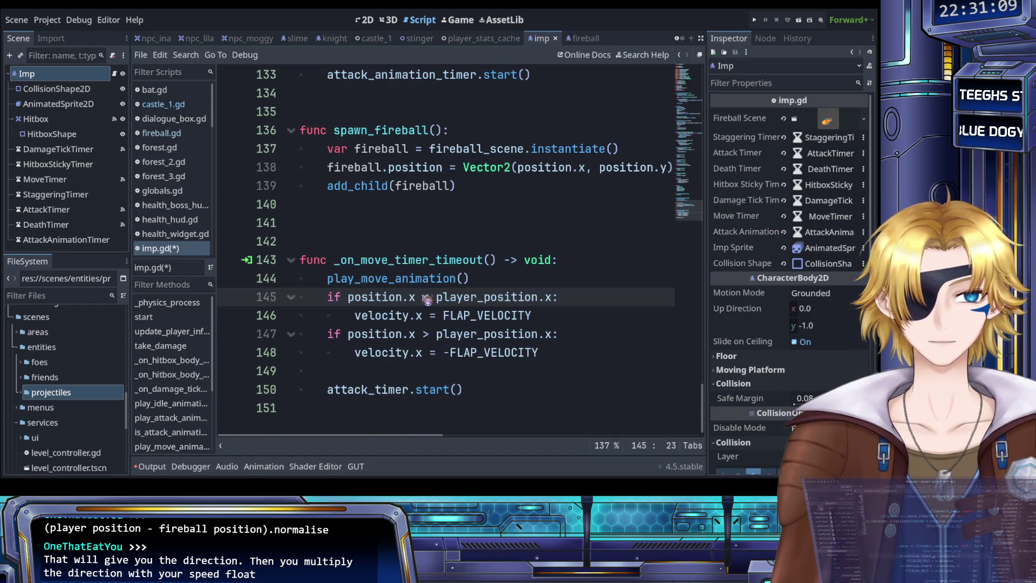
scroll(427, 298, up, 9)
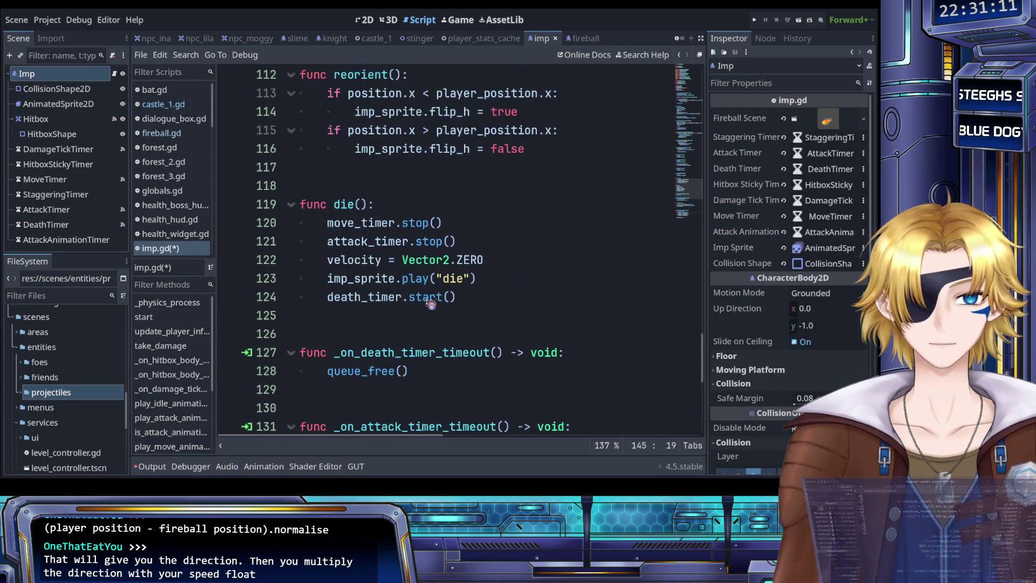
scroll(431, 304, up, 1)
click(411, 278)
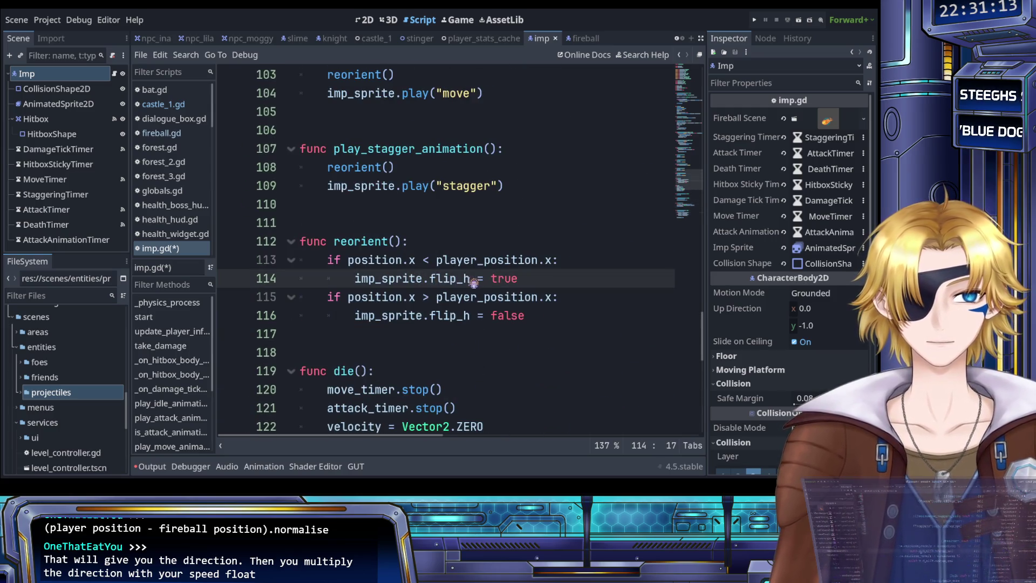
drag(356, 278, 470, 279)
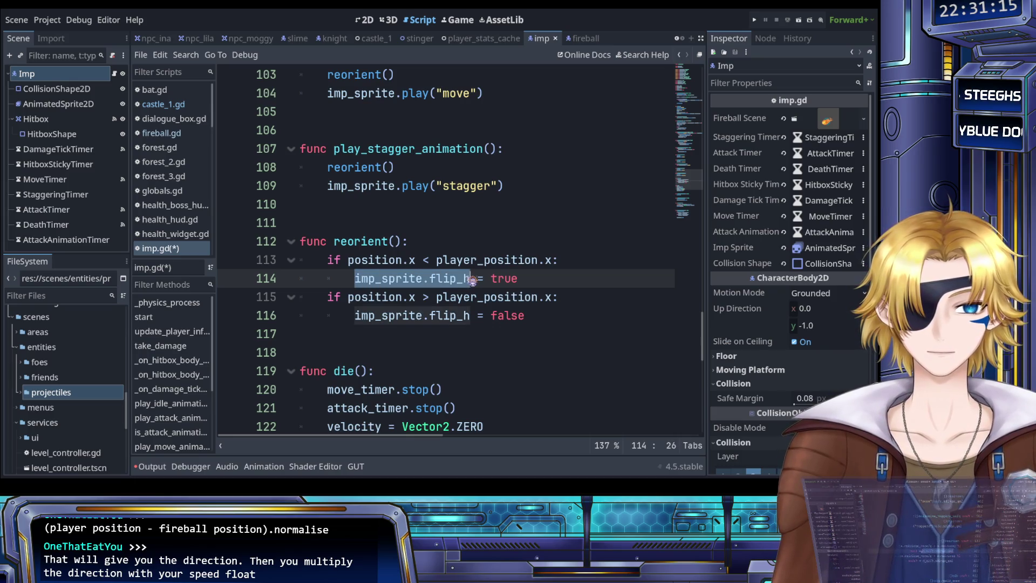
click(511, 278)
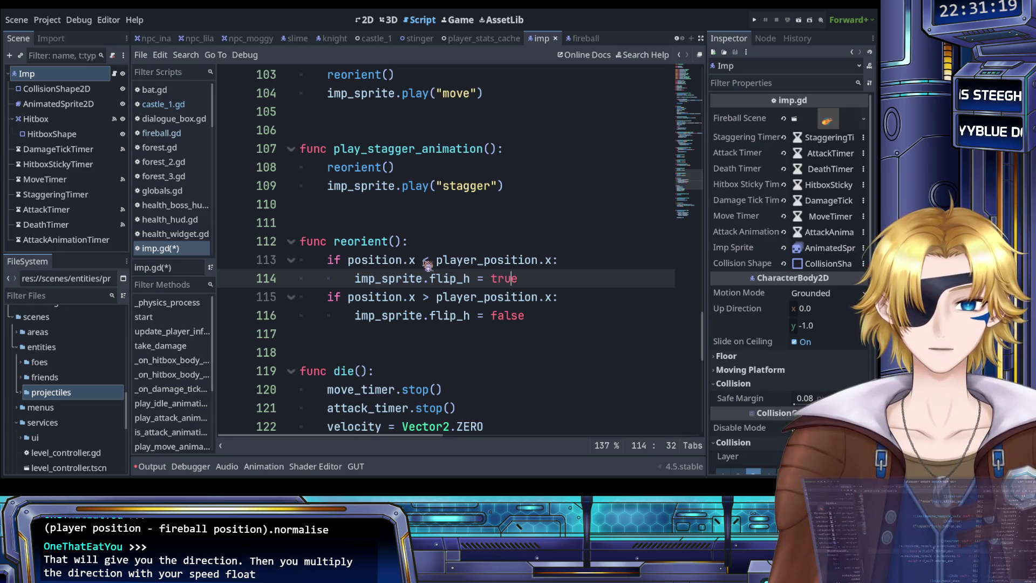
scroll(415, 275, down, 5)
scroll(421, 294, up, 4)
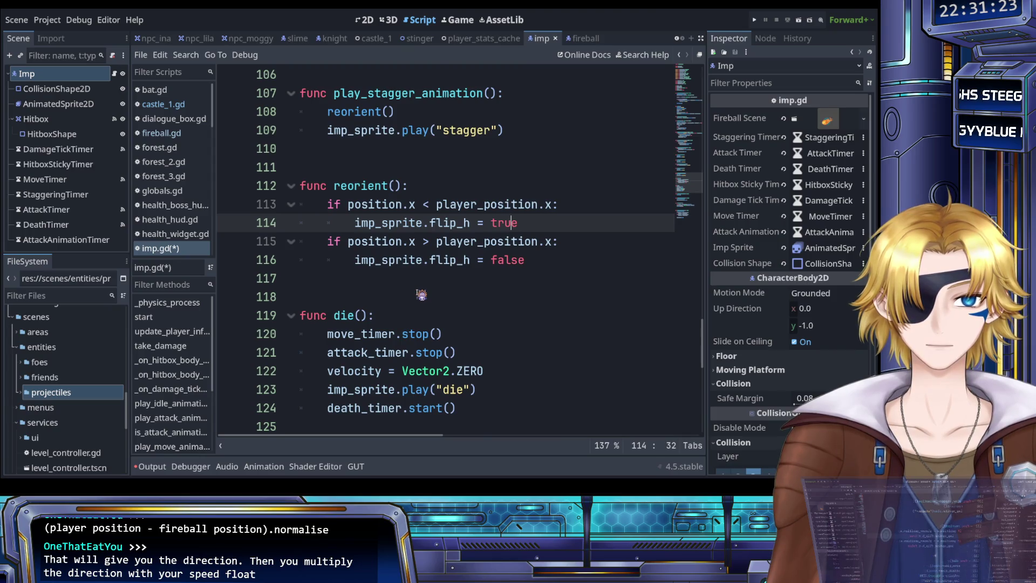
scroll(422, 295, down, 8)
scroll(407, 289, up, 2)
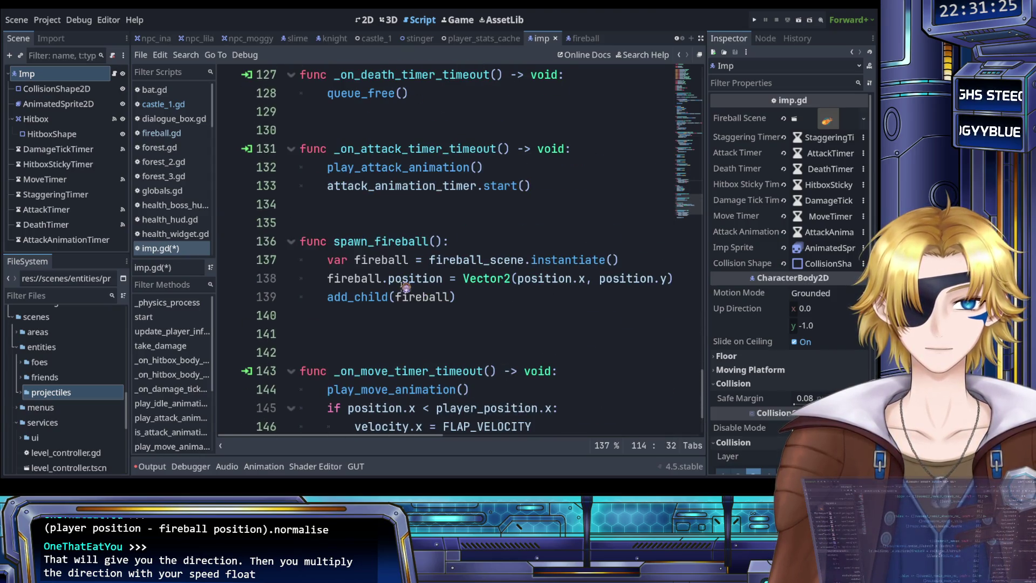
click(329, 261)
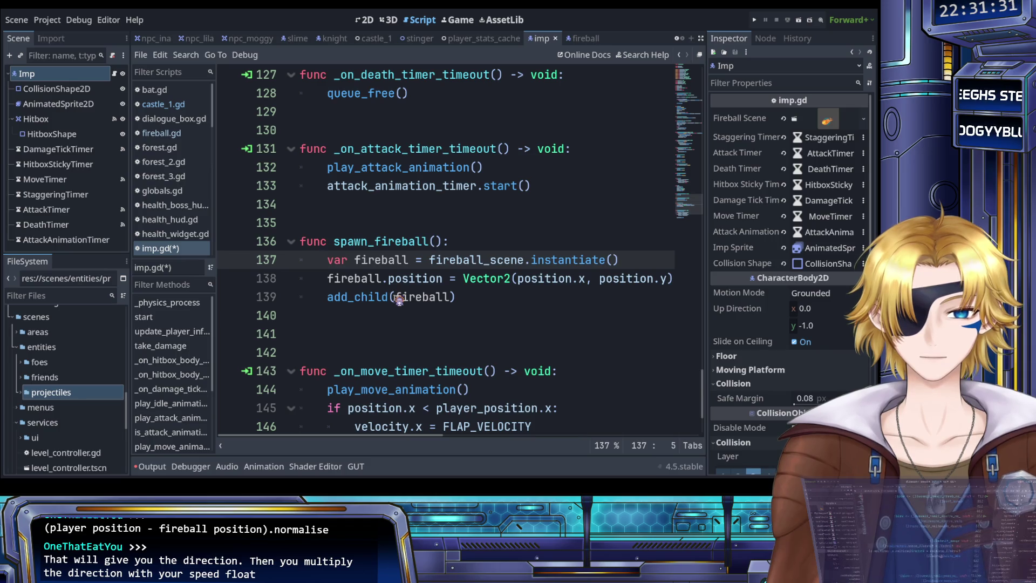
key(Down)
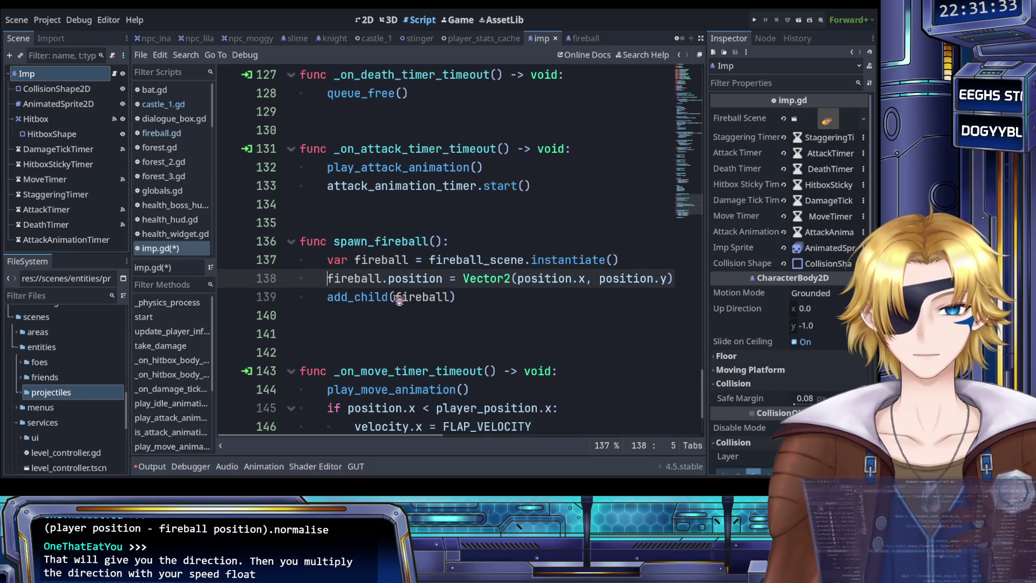
Add an 'if imp_sprite.flip_h:' check with a comment above the position assignment.
key(Return)
key(Up)
text(if)
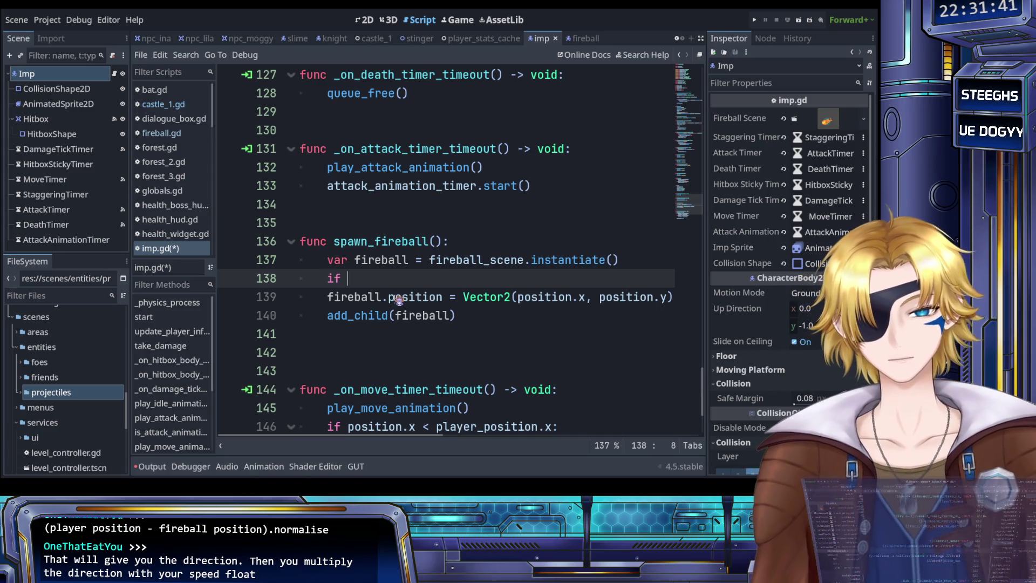
text(imp_sprite.flip_h)
key(BackSpace)
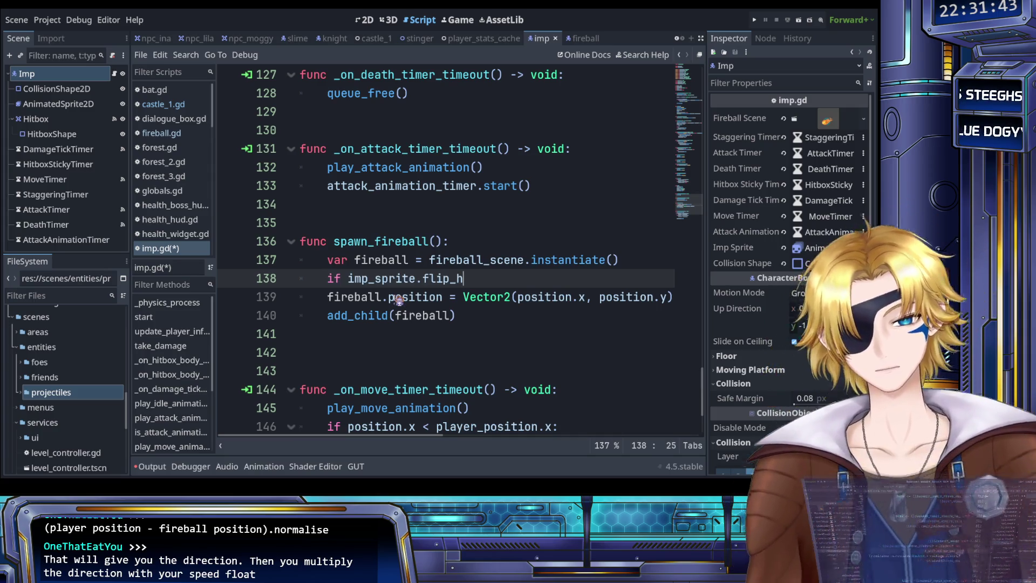
text(: )
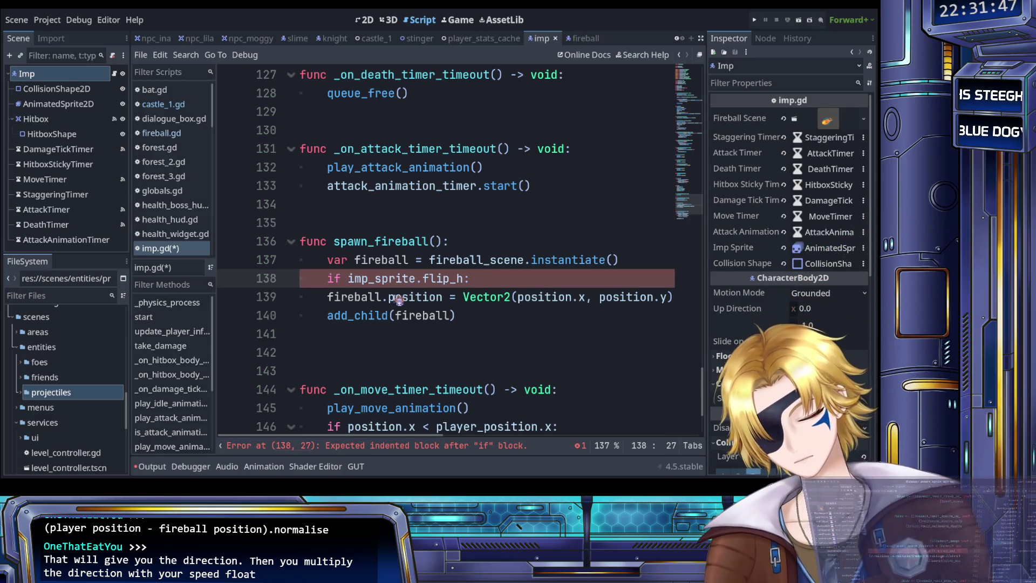
text(#if)
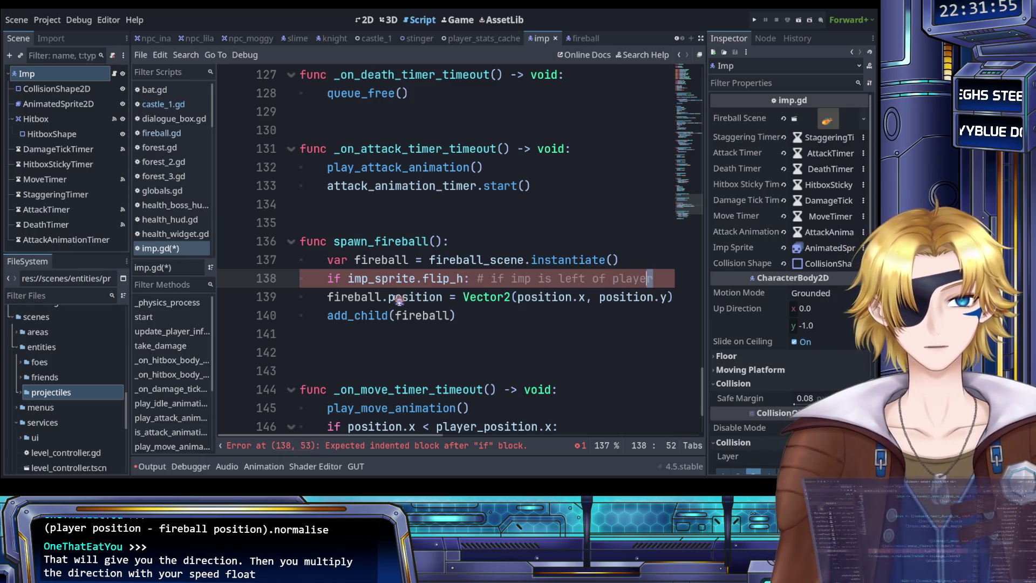
key(ctrl+shift+Left)
key(ctrl+shift+Left)
key(ctrl+shift+Left)
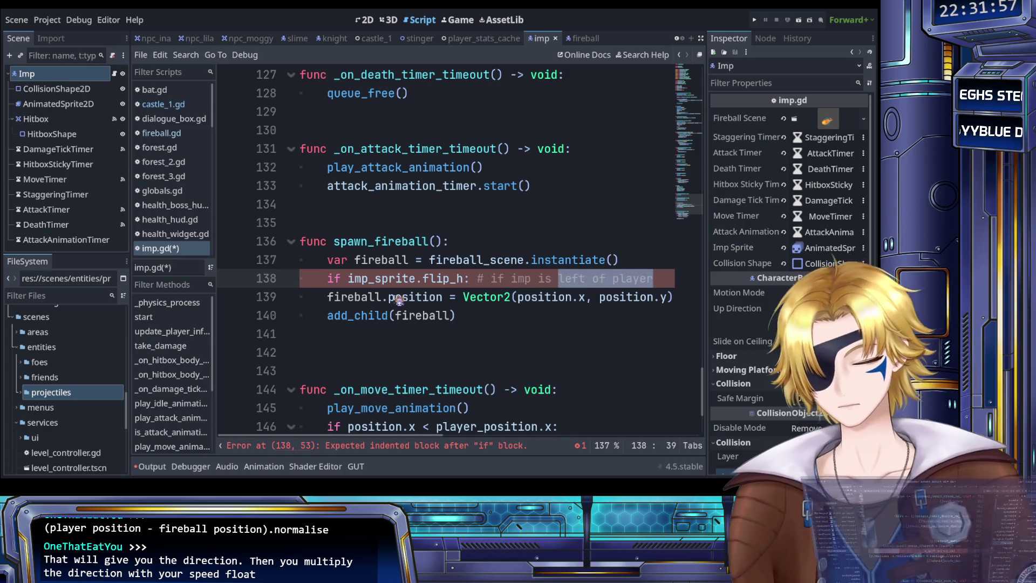
text(turned to)
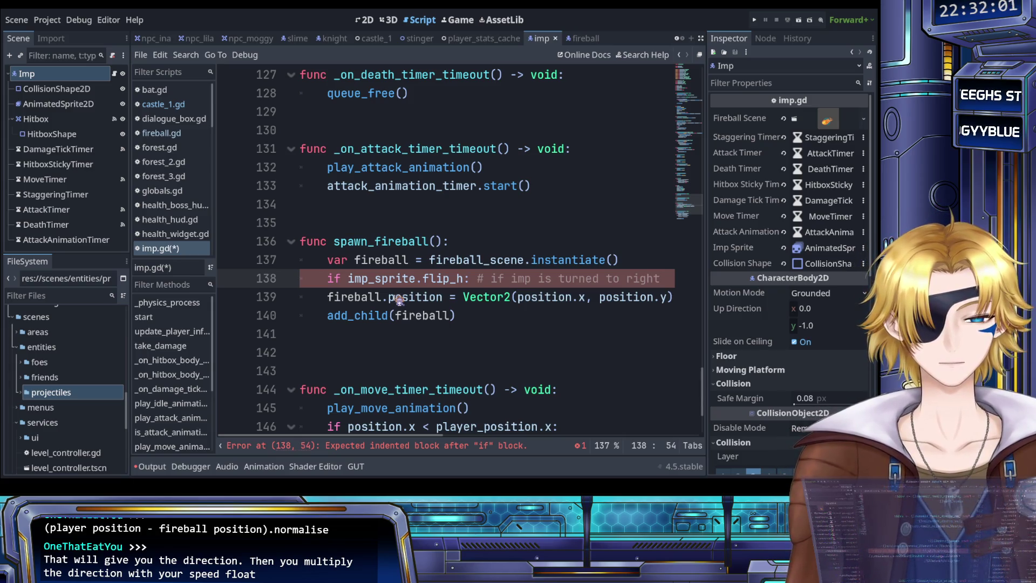
Indent the position line under the if and add an else: branch below it.
click(328, 297)
key(Tab)
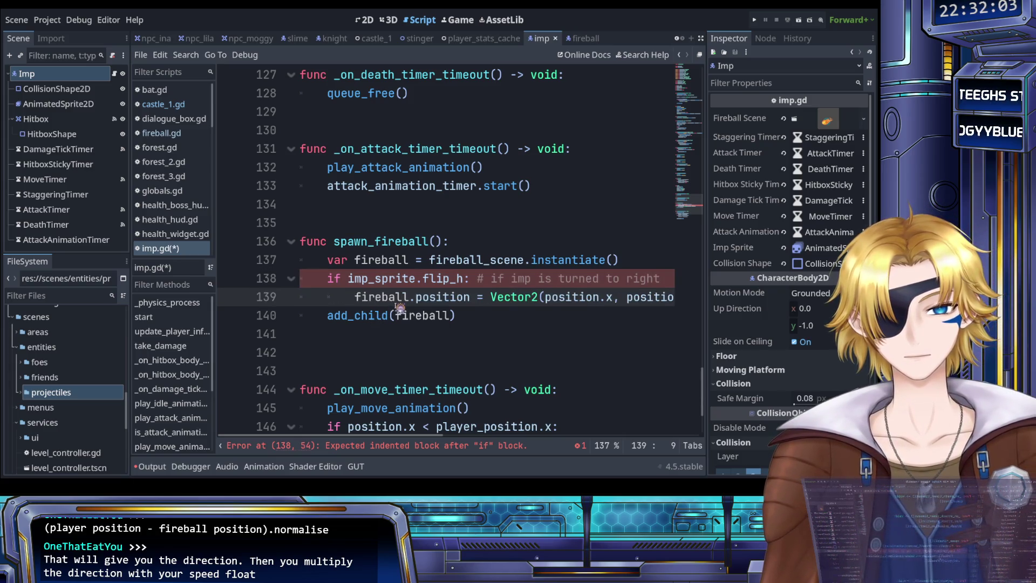
scroll(399, 302, right, 3)
scroll(486, 298, left, 5)
scroll(610, 298, right, 3)
key(Return)
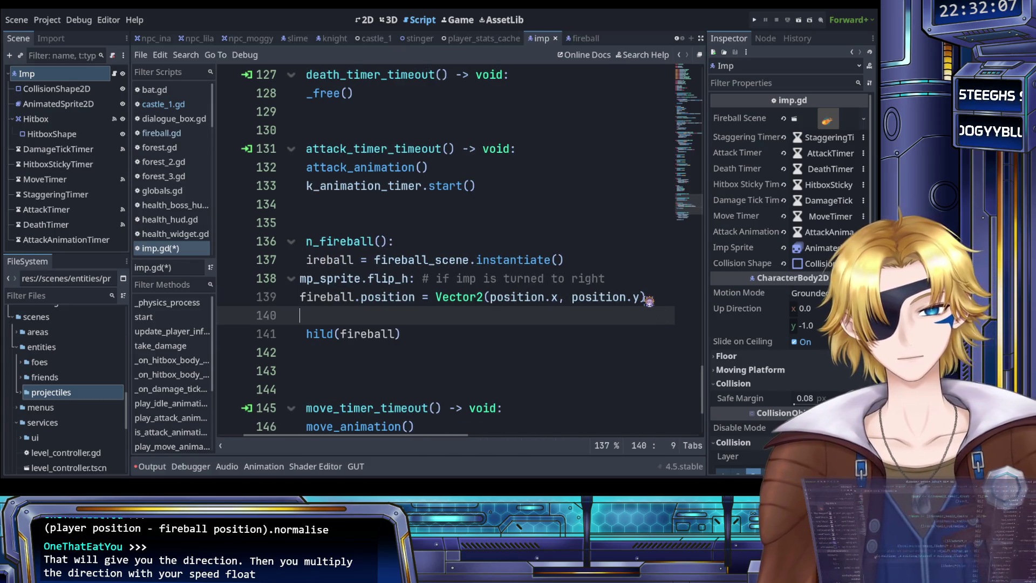
scroll(497, 337, left, 2)
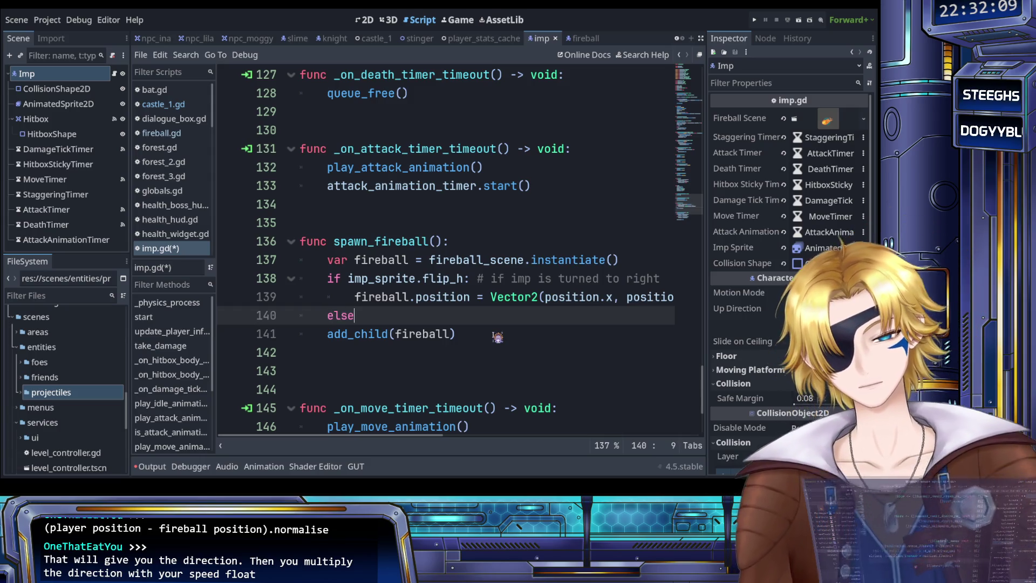
text(:)
key(Return)
Copy the fireball position statement into the else branch.
click(372, 295)
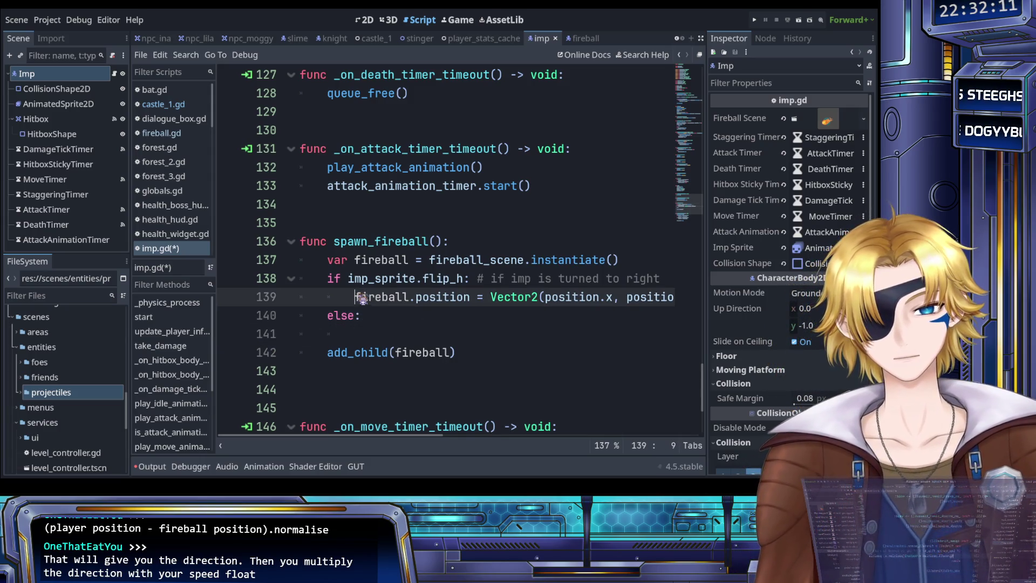
key(Home)
key(shift+End)
key(ctrl+c)
click(363, 334)
key(ctrl+v)
Add + 50 to position.x in the if branch and - 50 in else, save, and remove the extra blank line.
click(575, 297)
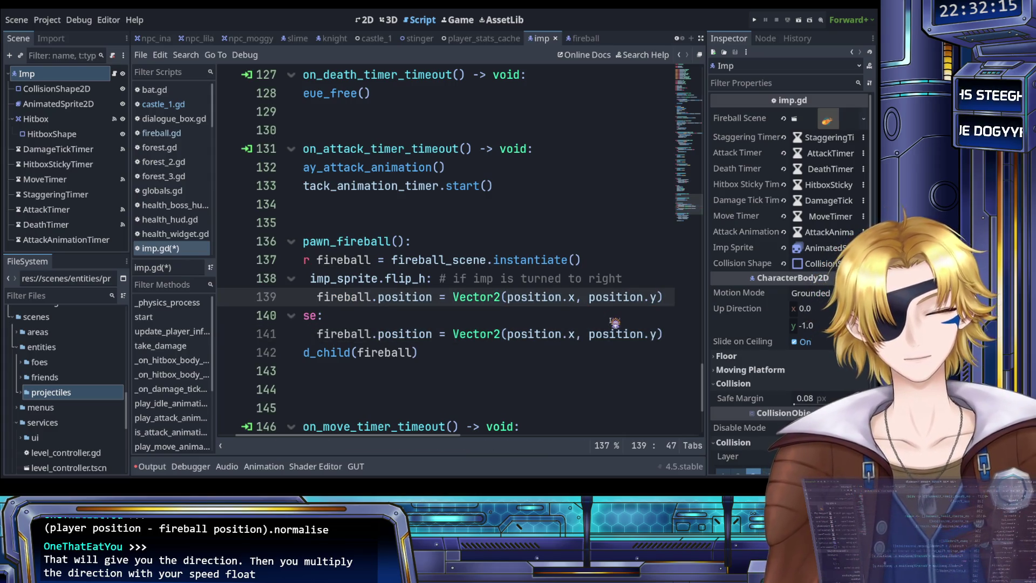
text(+ 50)
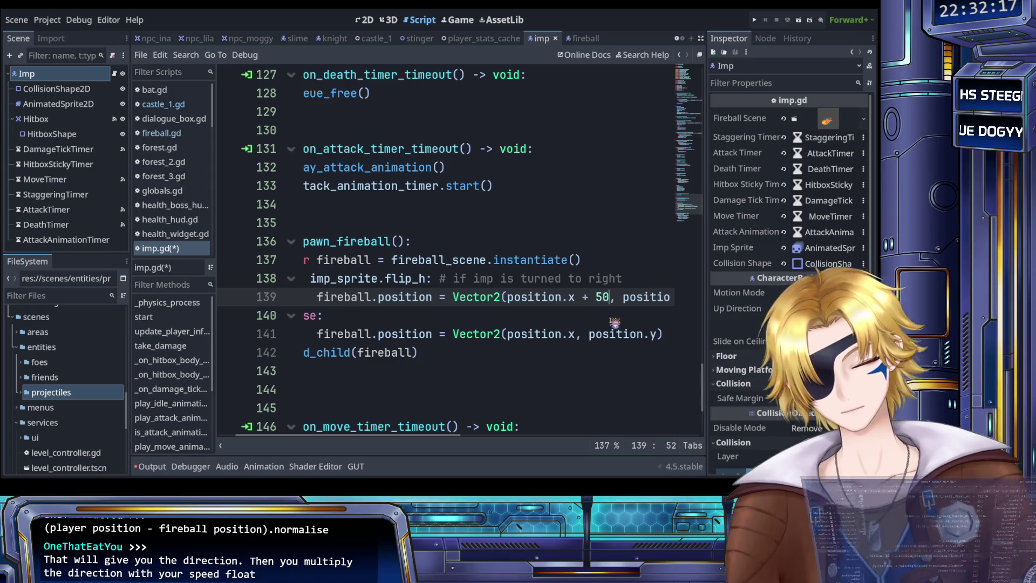
click(575, 334)
text(-)
key(Escape)
text(50)
key(ctrl+s)
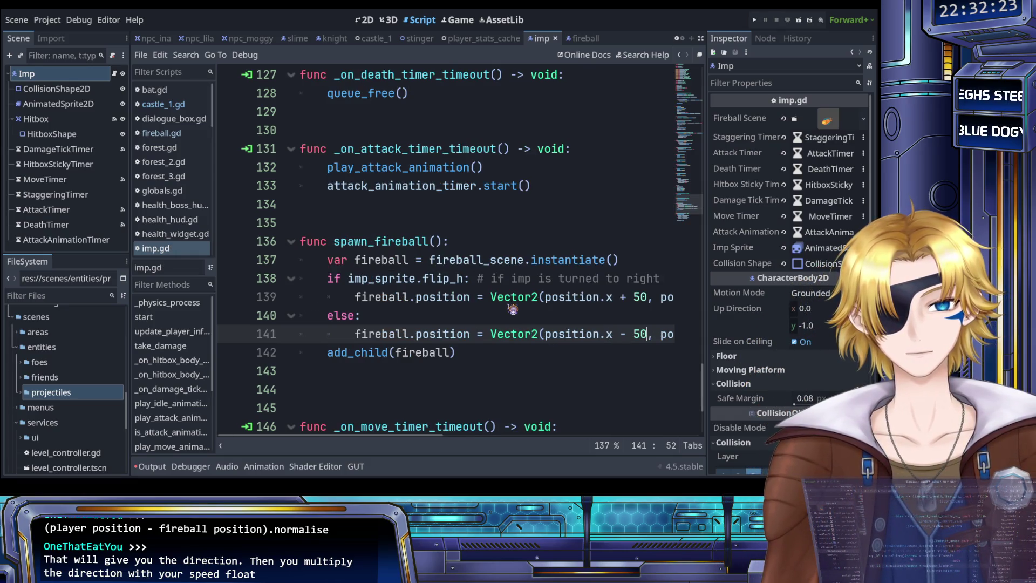
click(394, 375)
key(BackSpace)
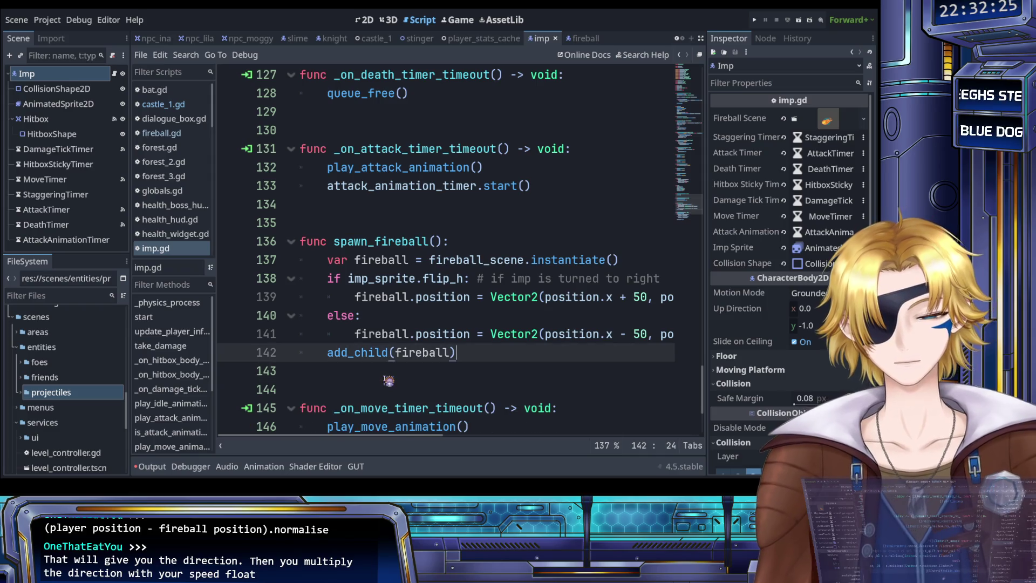
double_click(383, 237)
scroll(394, 248, down, 3)
scroll(421, 267, up, 4)
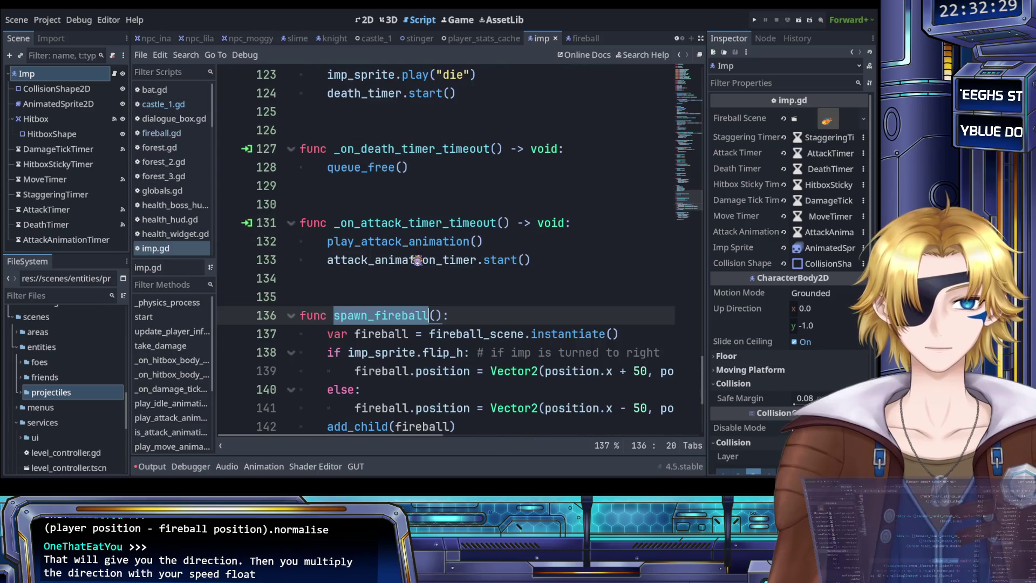
Connect AttackAnimationTimer's timeout() signal to a new imp.gd handler whose body calls spawn_fireball().
click(413, 225)
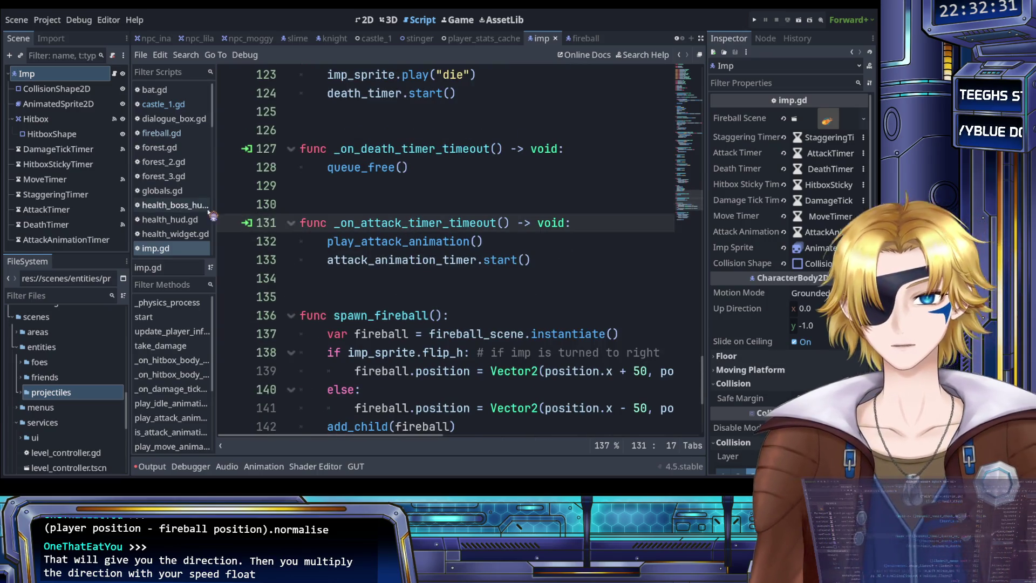
click(88, 242)
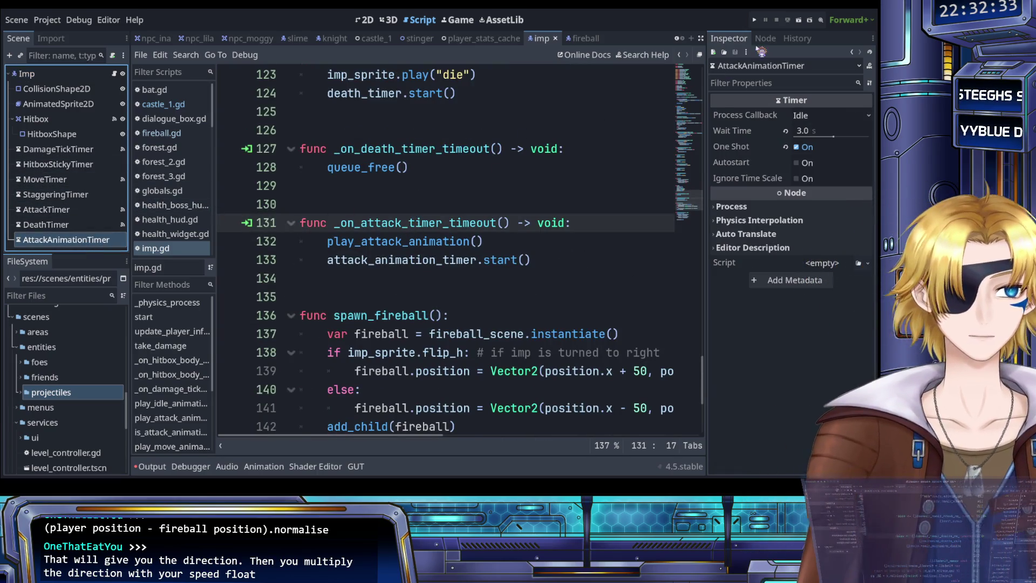
click(766, 37)
click(745, 105)
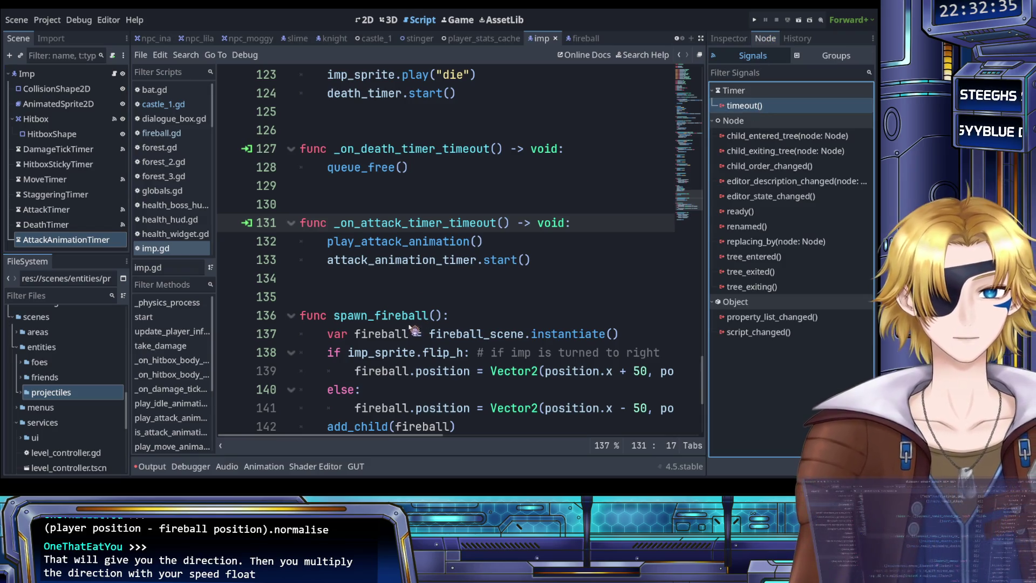
key(End)
key(ctrl+shift+Left)
key(ctrl+shift+Left)
key(ctrl+shift+Left)
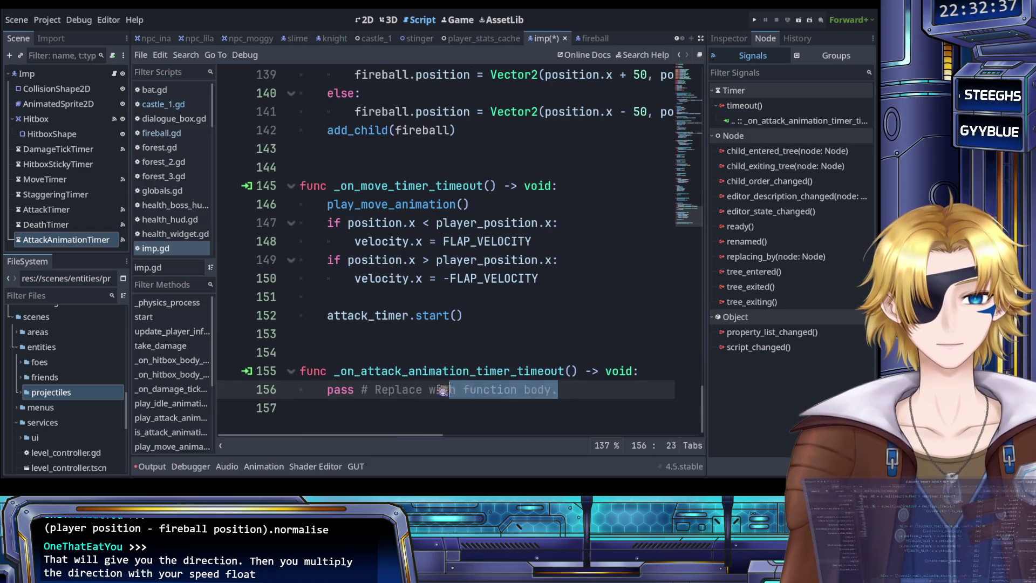
text(spawn_fireball)
key(ctrl+s)
text(())
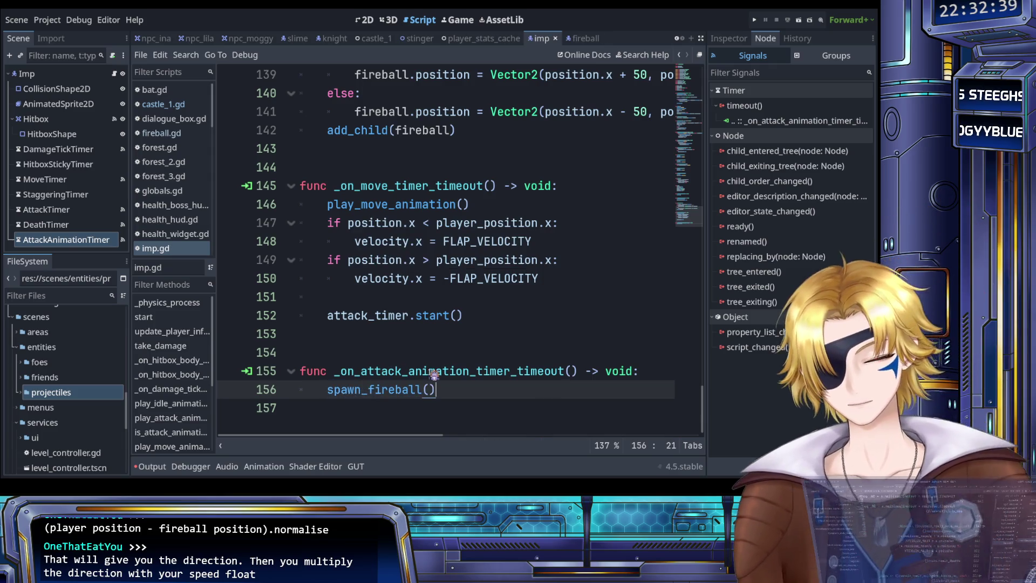
click(449, 342)
scroll(448, 342, up, 6)
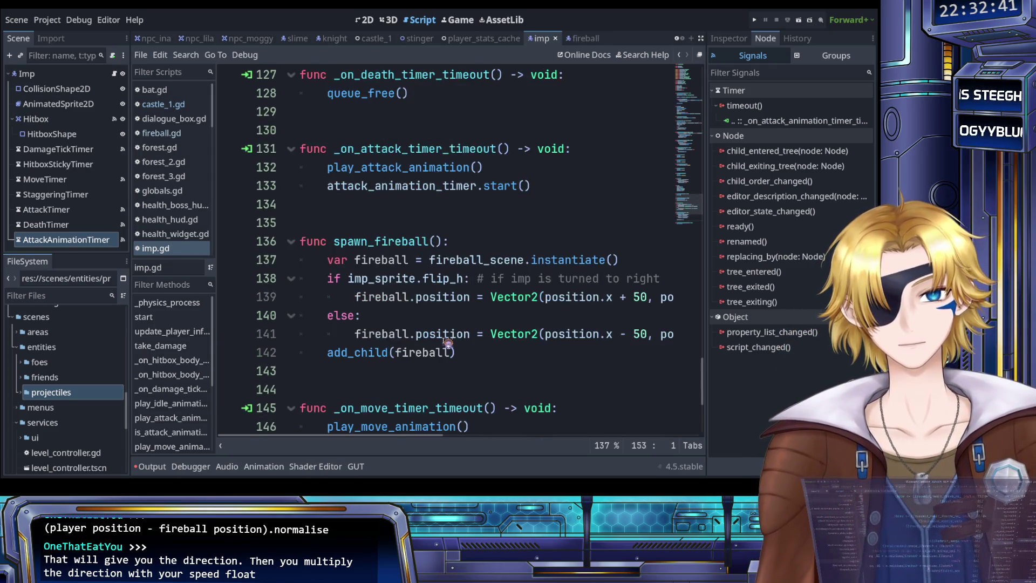
click(754, 20)
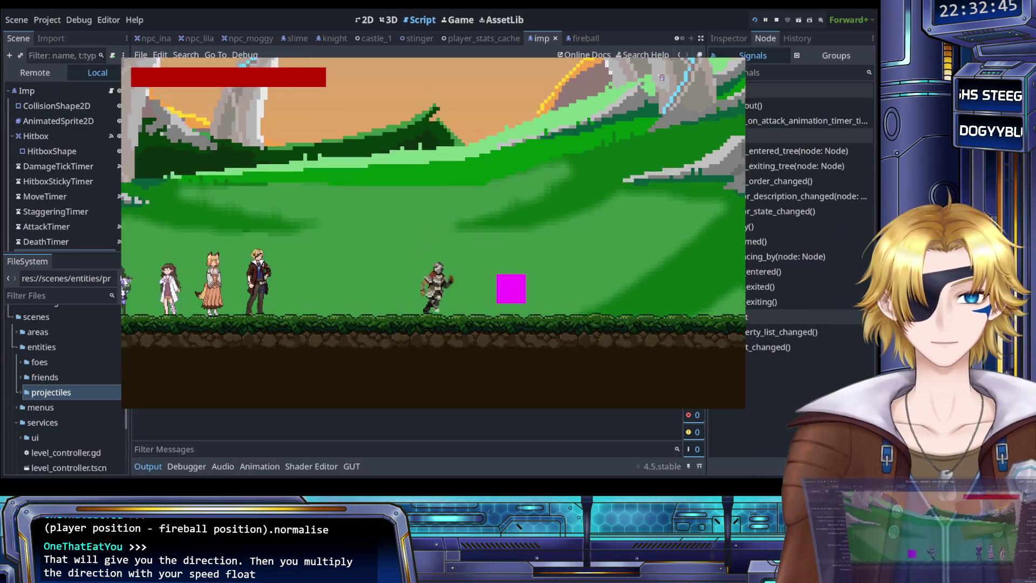
Start The Castle level, move the knight left and right near the imps, then stop with F8.
key(Return)
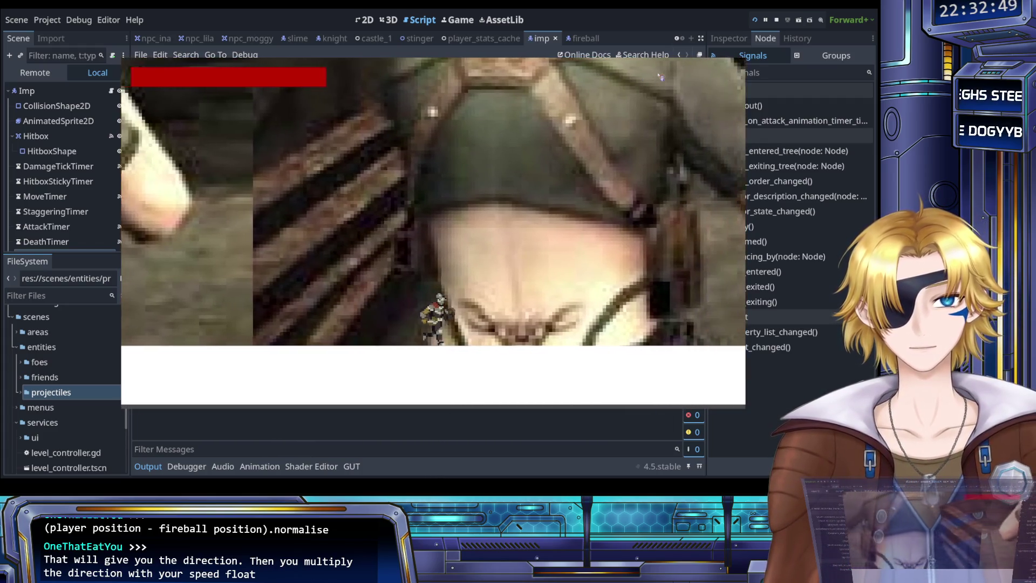
key(Left)
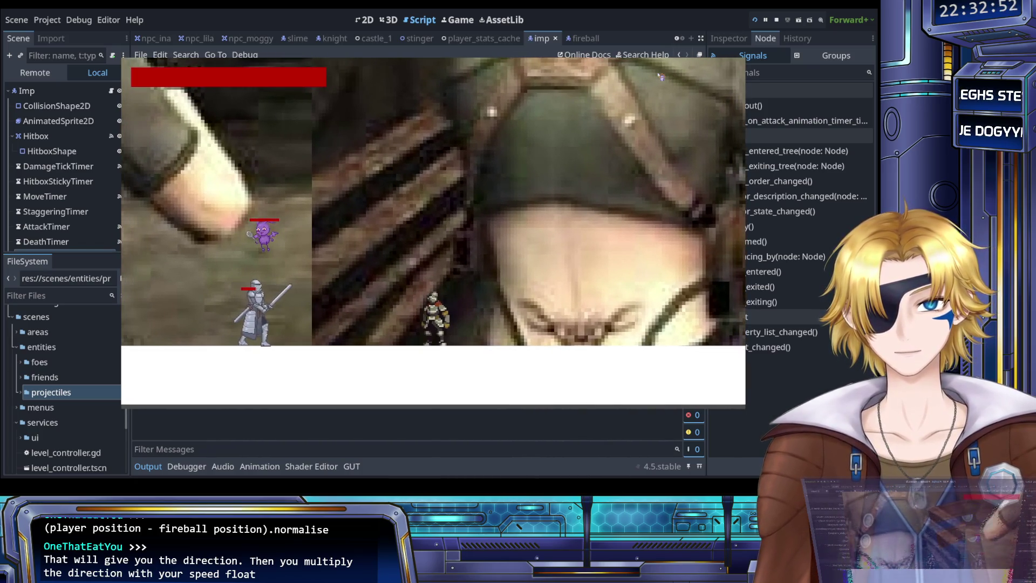
key(Right)
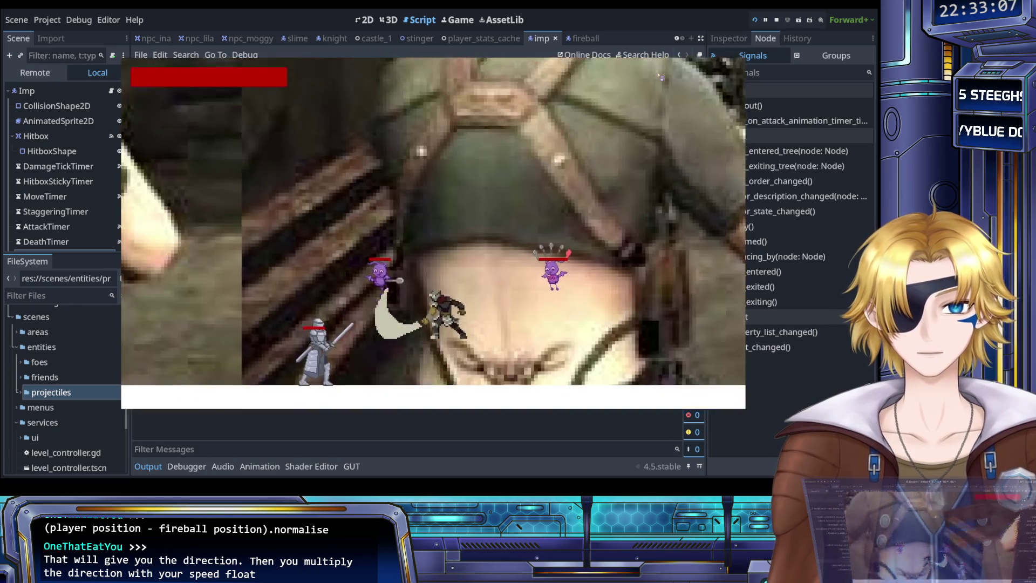
key(F8)
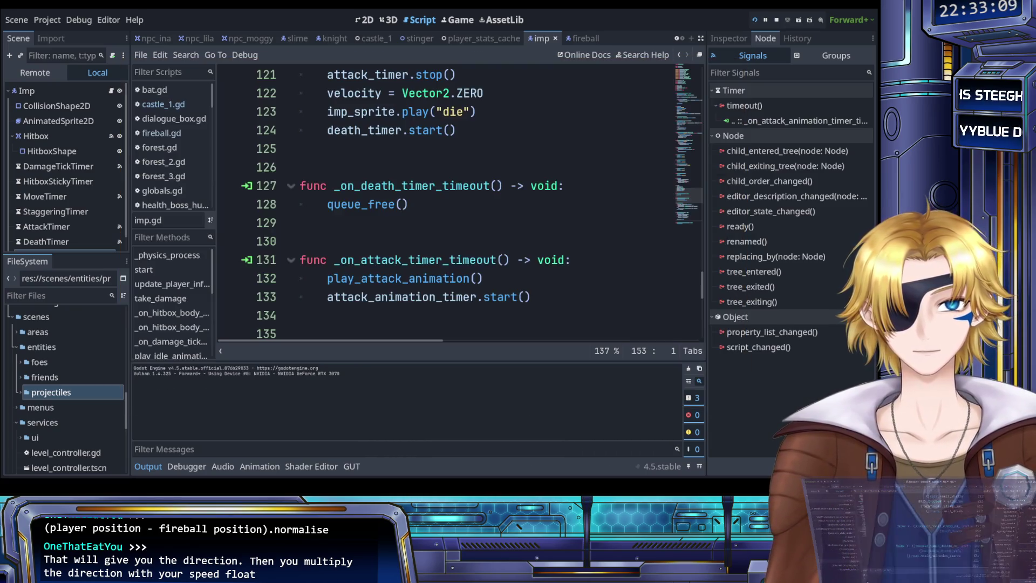
Check the Imp node's properties and the fireball scene, then return to imp.gd.
click(436, 213)
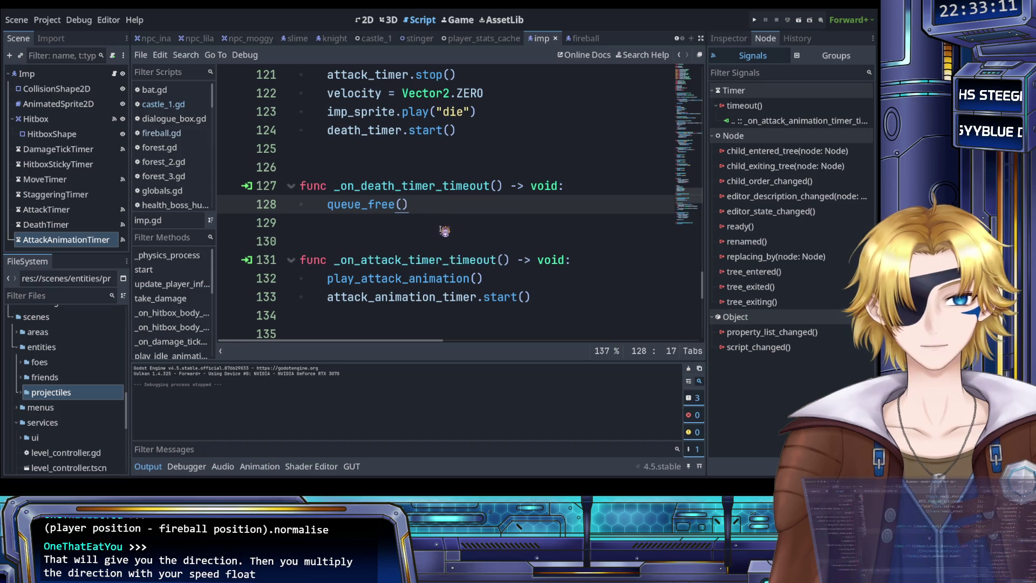
scroll(444, 231, up, 14)
scroll(450, 229, up, 7)
scroll(450, 229, up, 9)
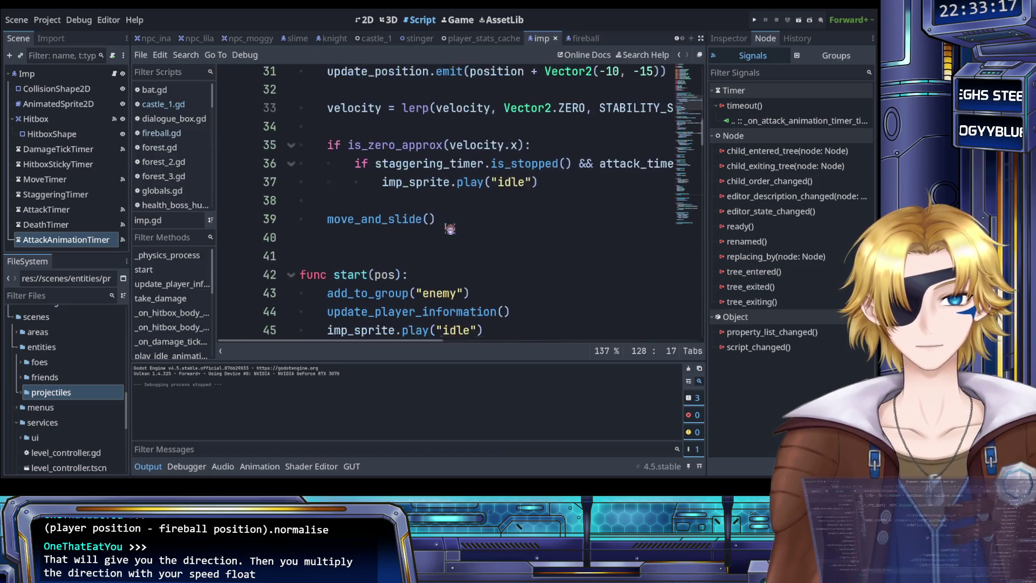
scroll(450, 229, up, 10)
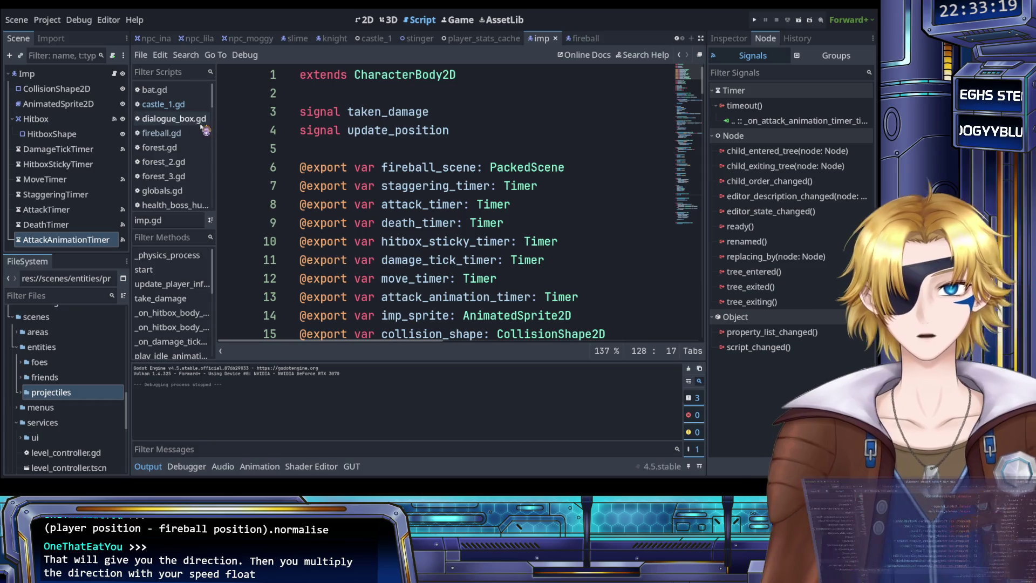
click(27, 74)
click(730, 39)
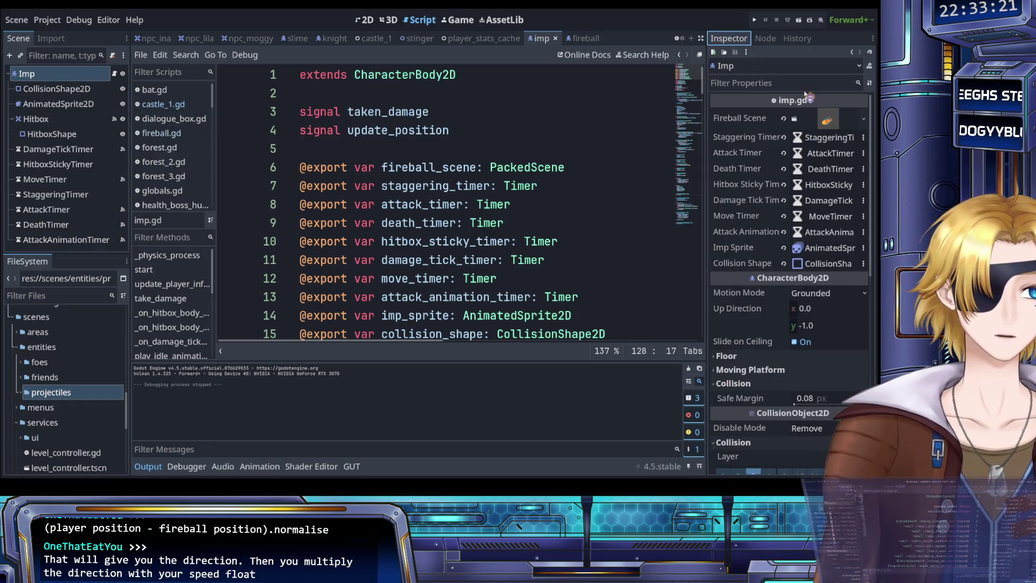
scroll(427, 172, down, 4)
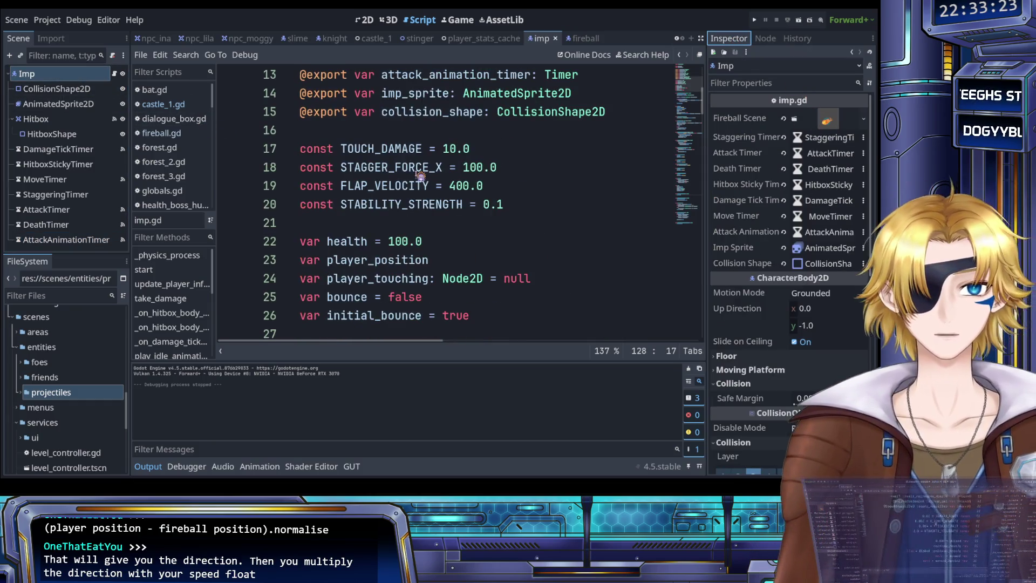
click(579, 38)
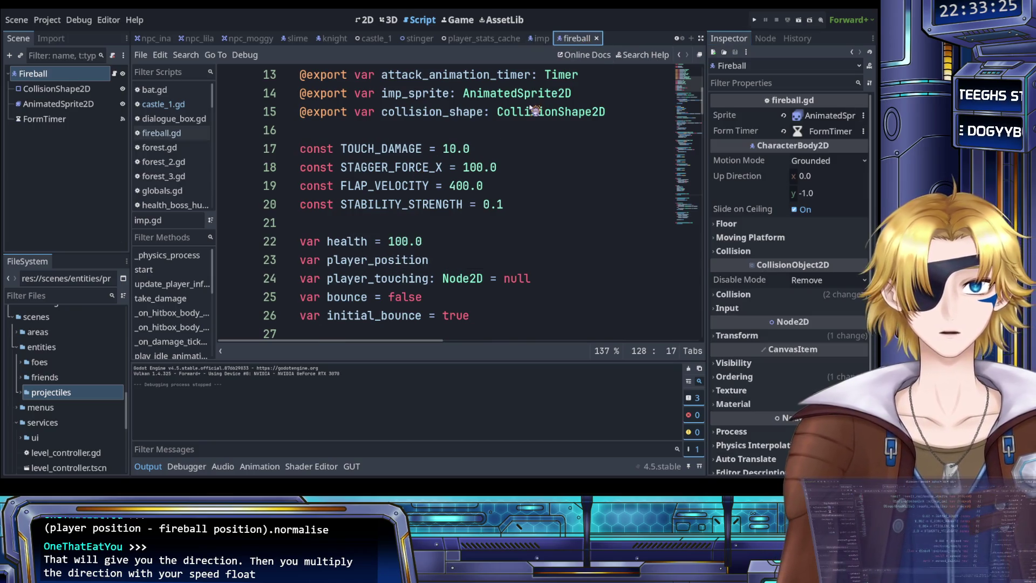
click(542, 40)
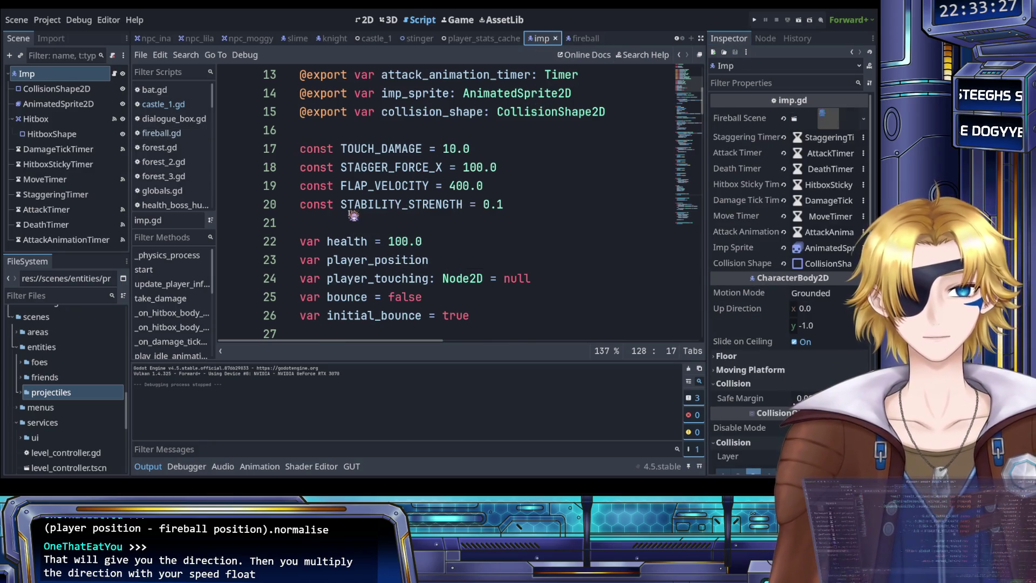
key(ctrl+z)
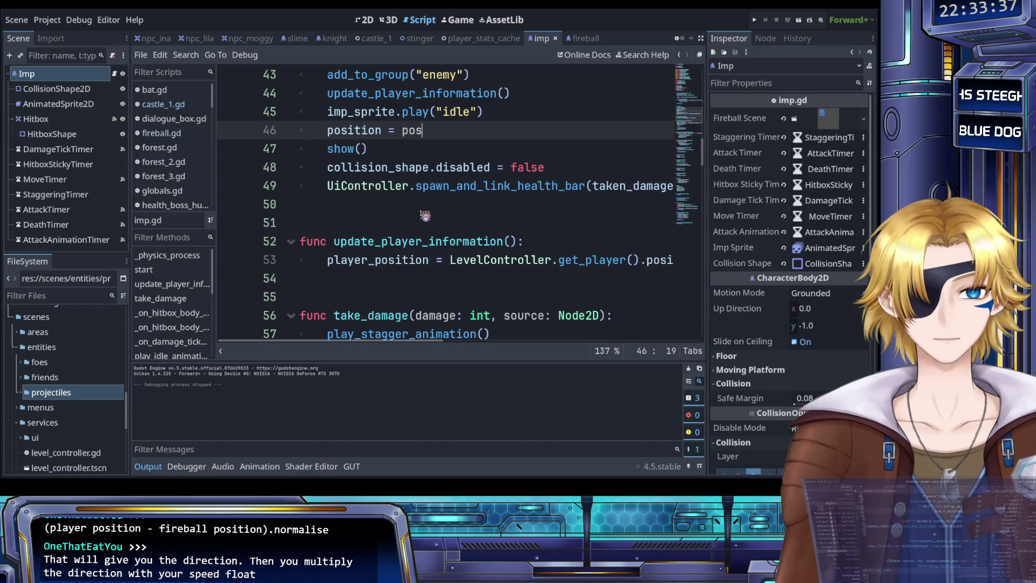
Review the if/else fireball spawn lines in spawn_fireball and run the game to test them.
scroll(428, 210, down, 4)
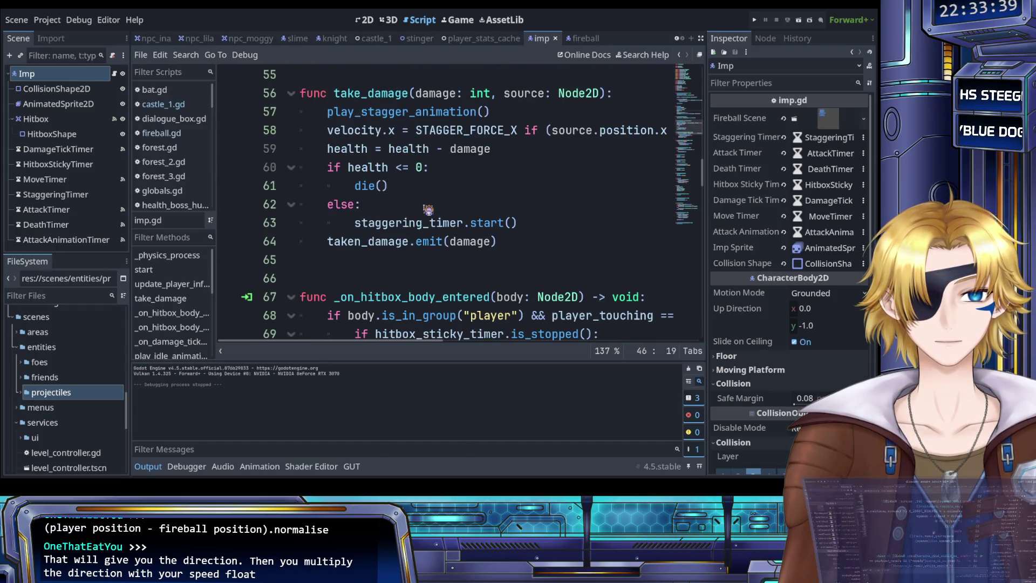
scroll(428, 209, down, 12)
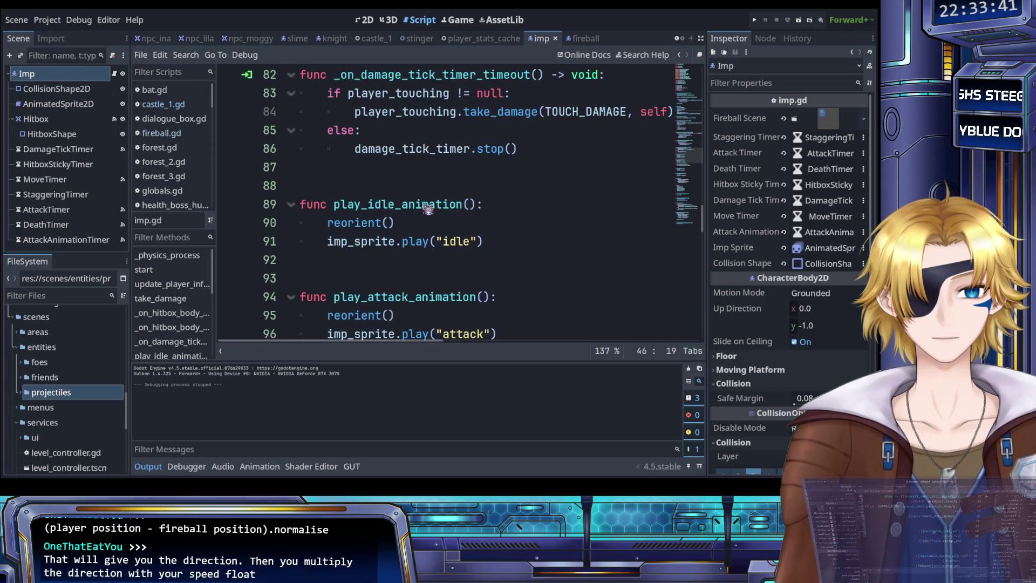
scroll(428, 209, down, 12)
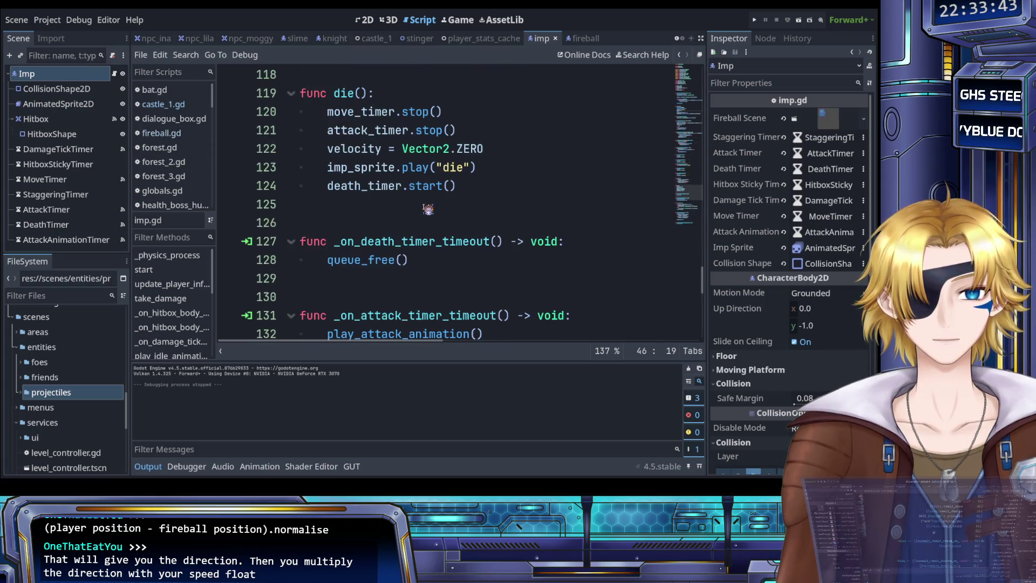
scroll(428, 210, up, 4)
scroll(428, 209, down, 5)
scroll(428, 209, down, 4)
scroll(428, 209, up, 3)
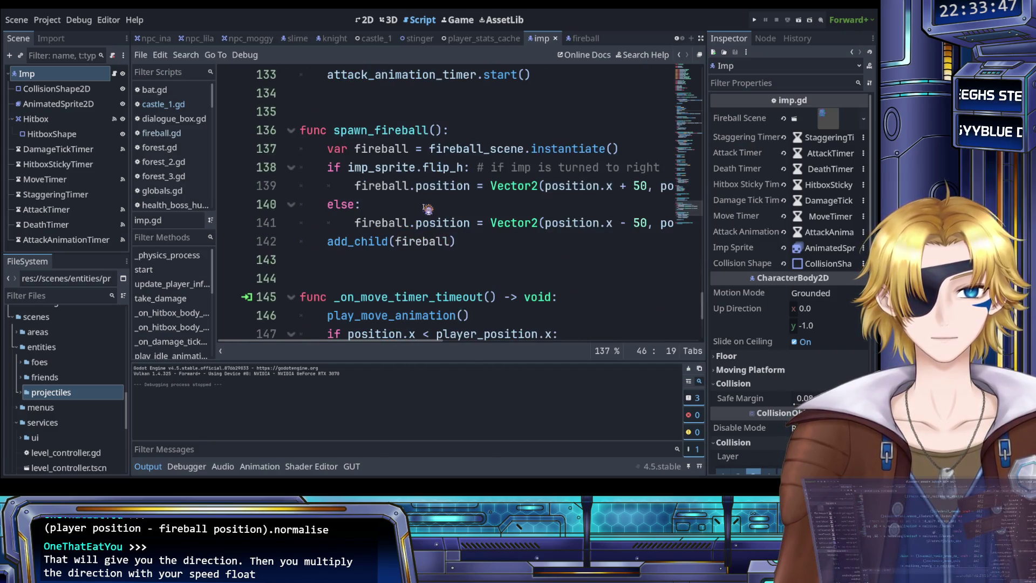
click(424, 201)
scroll(397, 203, right, 3)
scroll(397, 203, left, 3)
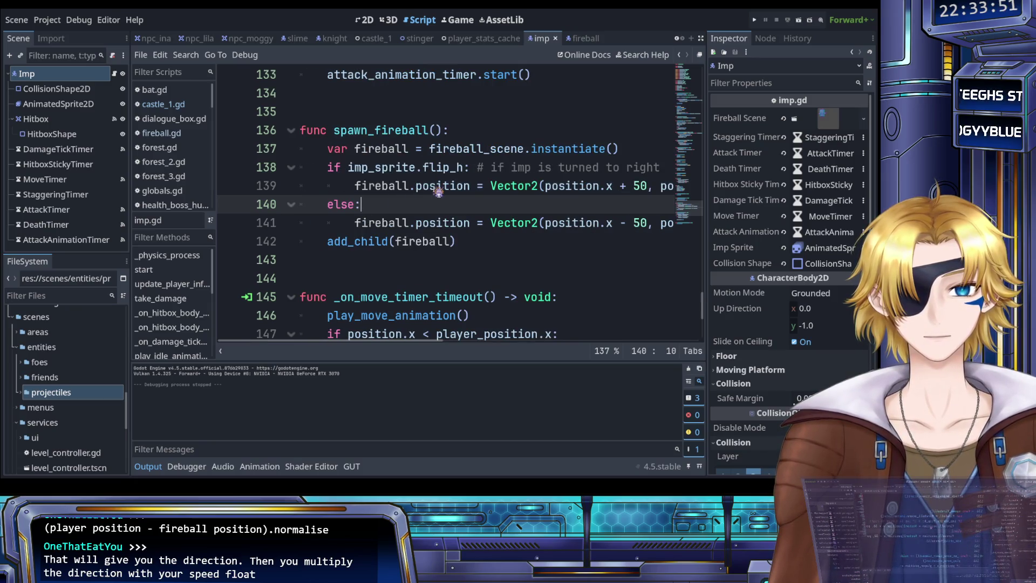
scroll(426, 199, right, 3)
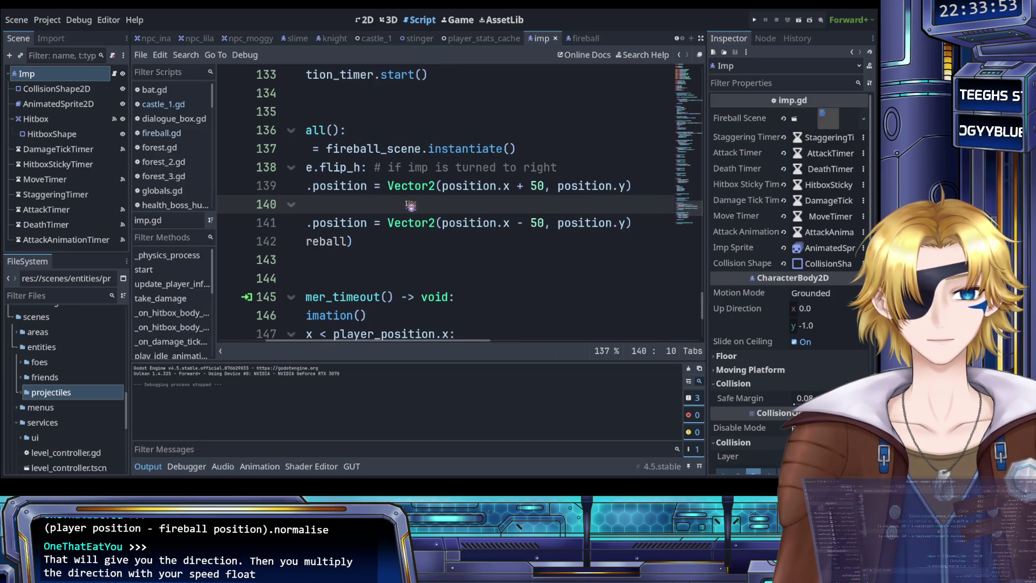
scroll(411, 206, left, 3)
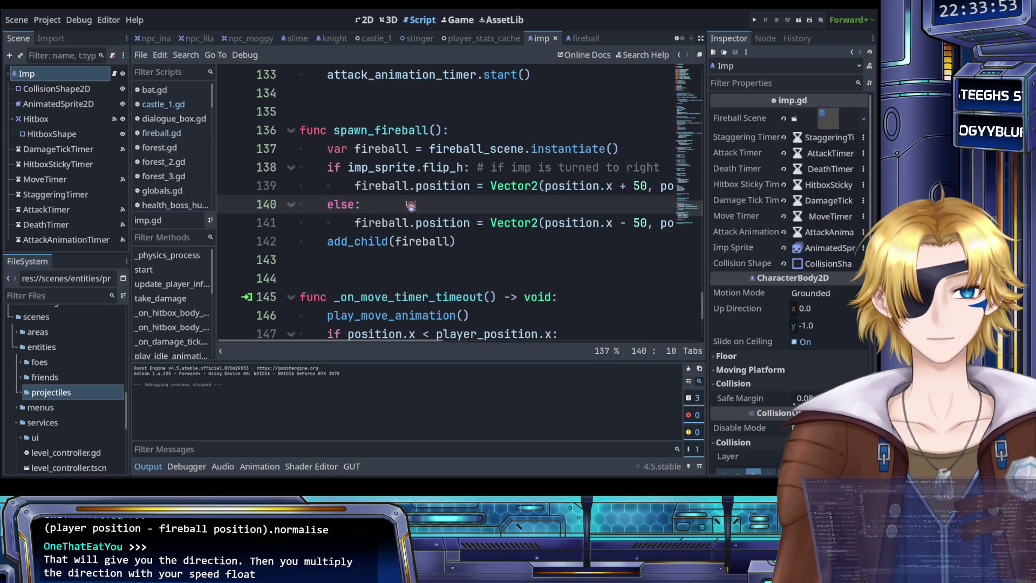
click(431, 186)
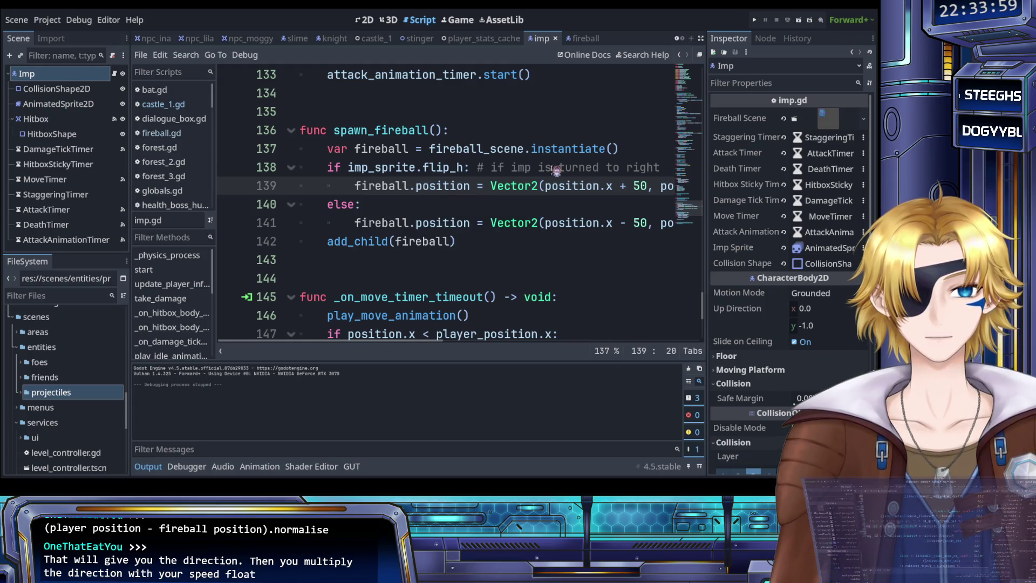
click(754, 20)
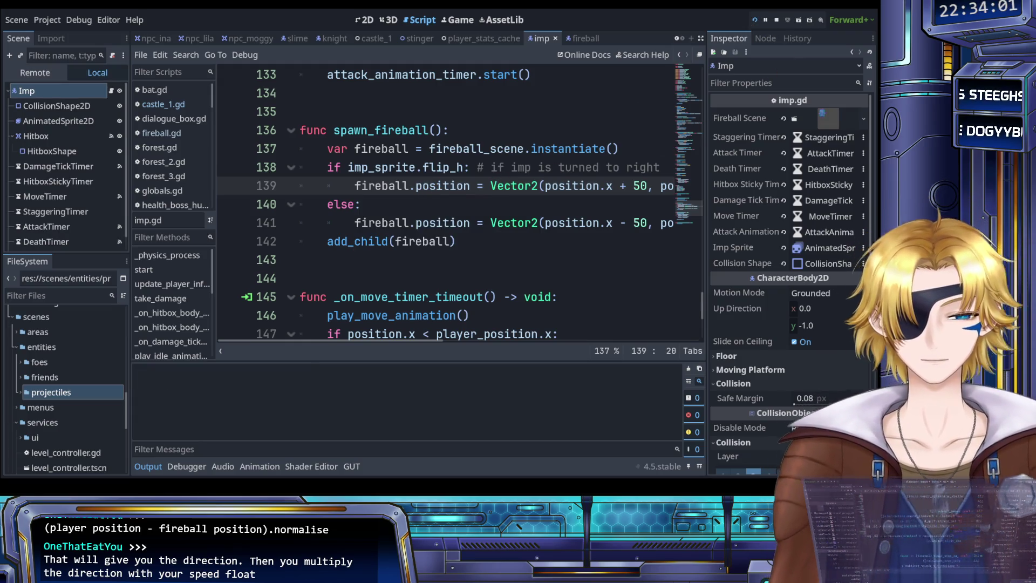
Start the Castle1 level and expand LevelController and Castle1 in the Remote scene tree.
key(Return)
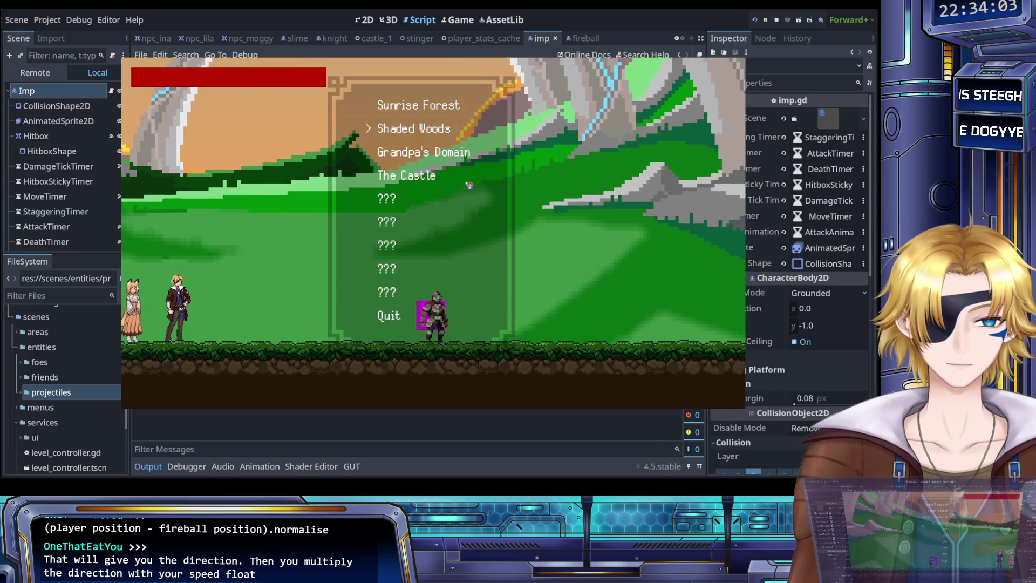
key(Return)
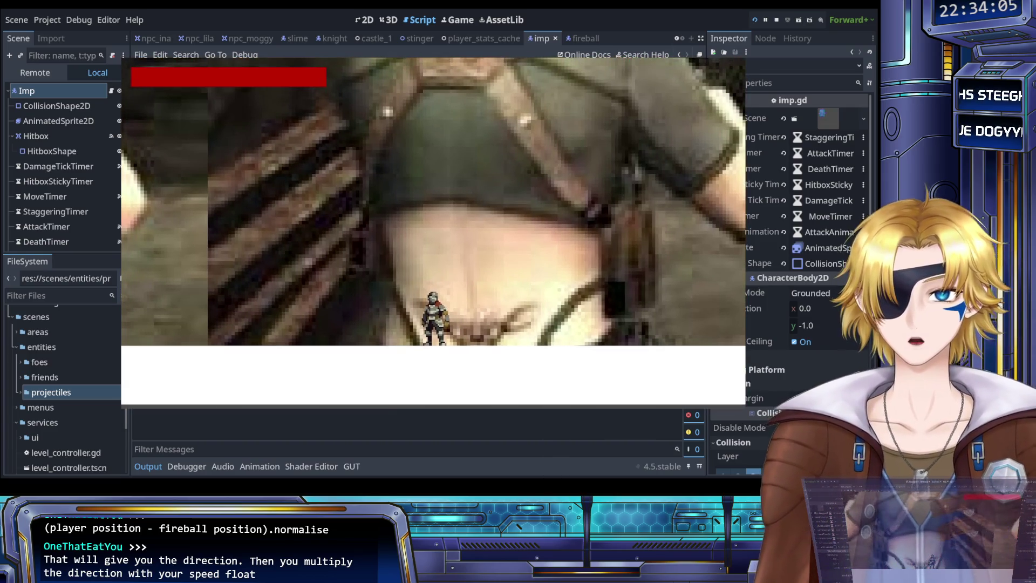
click(35, 72)
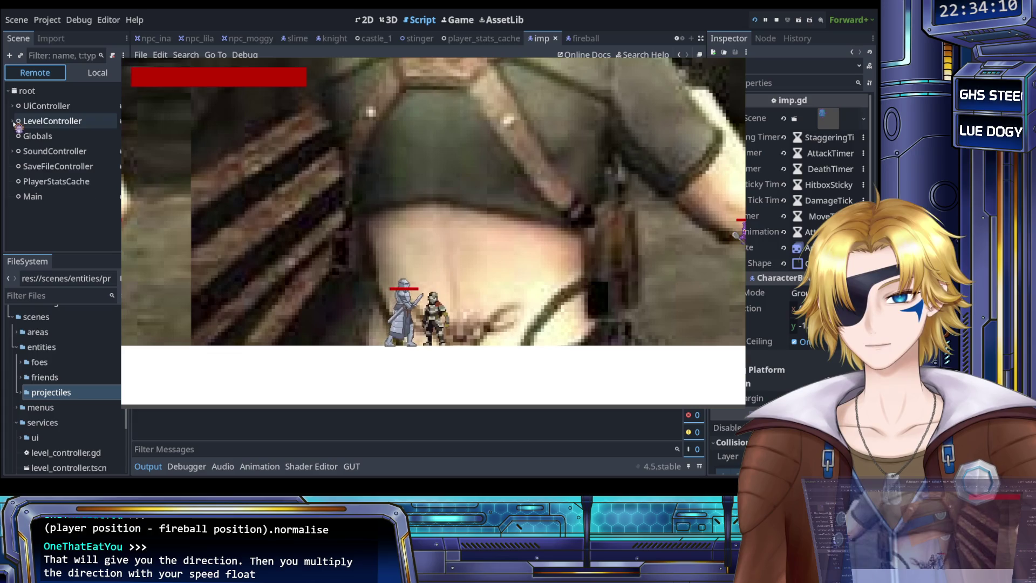
click(13, 122)
click(19, 136)
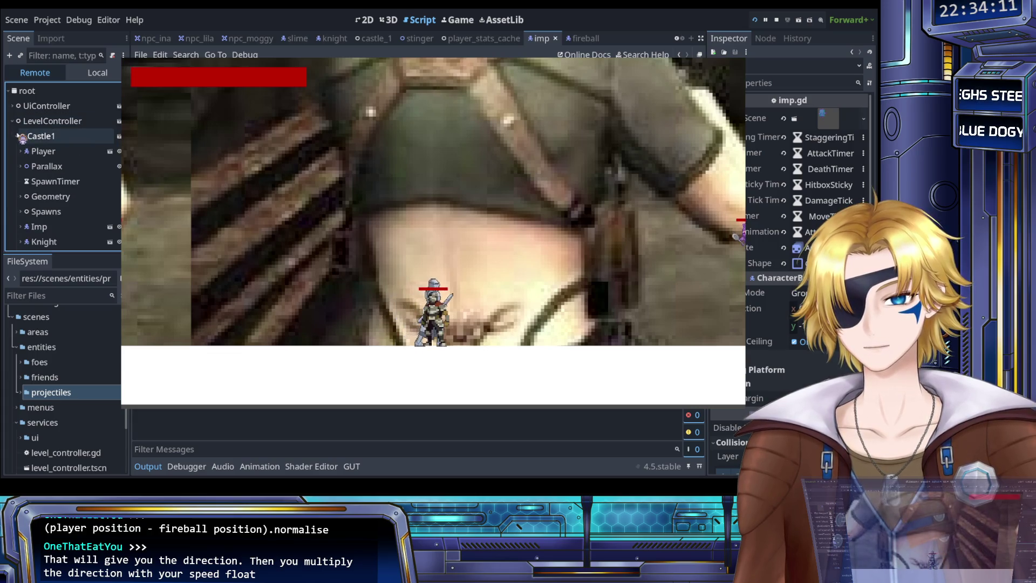
Inspect the spawned character body nodes in the live tree, collapsing the second one.
scroll(65, 179, down, 3)
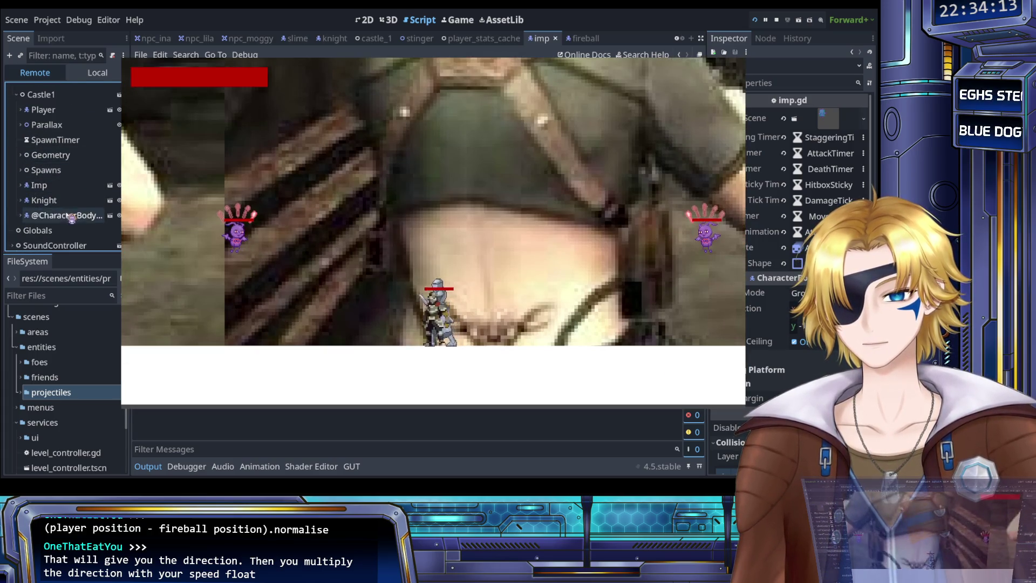
click(73, 215)
scroll(74, 216, down, 1)
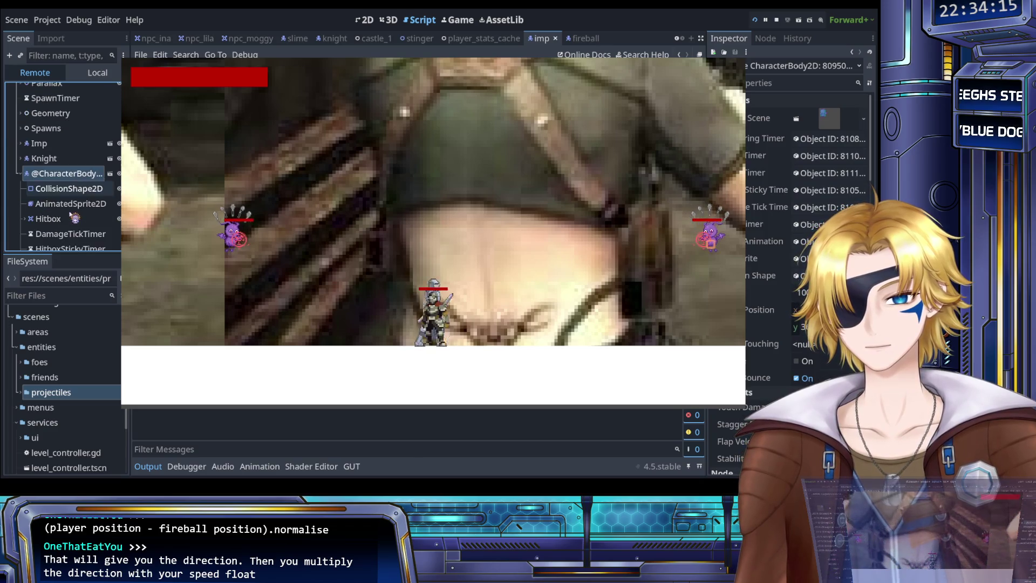
scroll(72, 216, down, 3)
scroll(43, 194, up, 4)
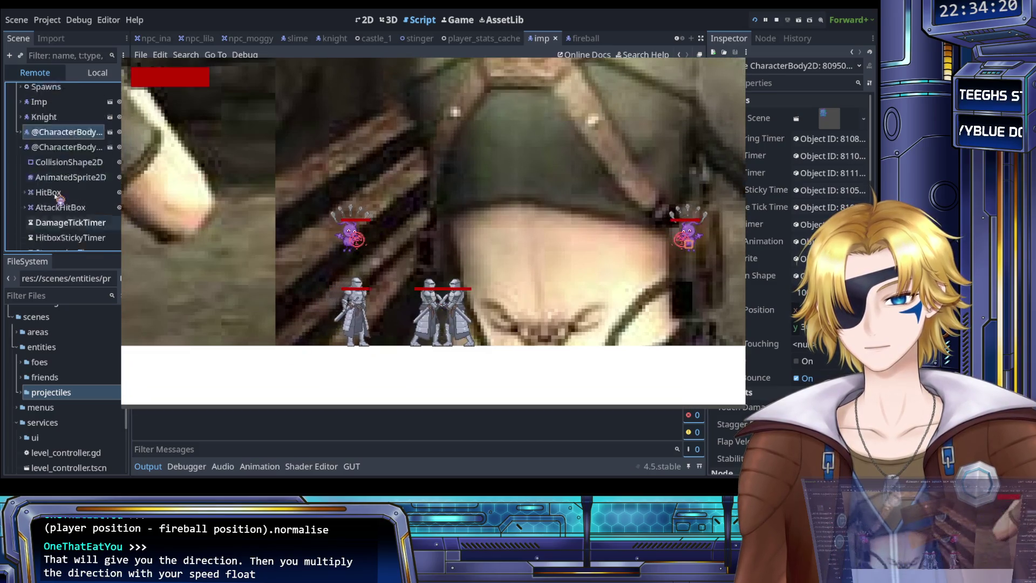
click(20, 189)
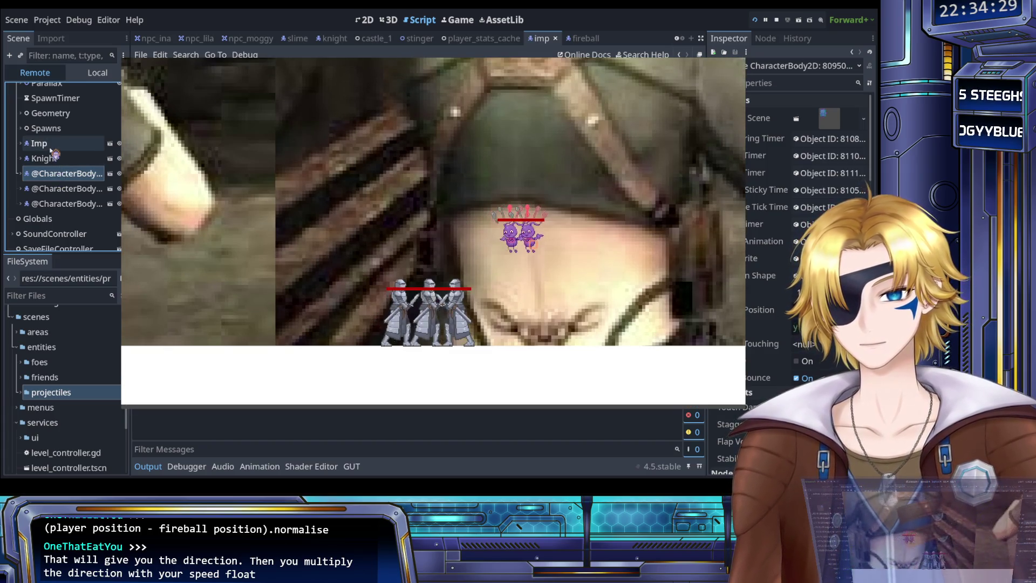
Expand the Imp node, inspect a fireball spawned under it, then stop the game with F8.
scroll(54, 154, up, 1)
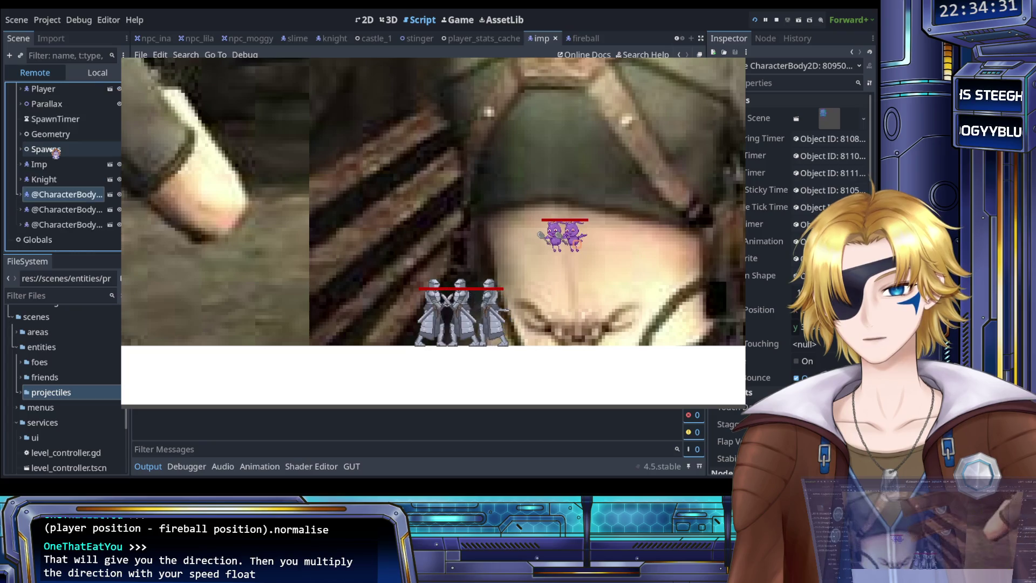
scroll(54, 153, up, 2)
scroll(33, 154, down, 3)
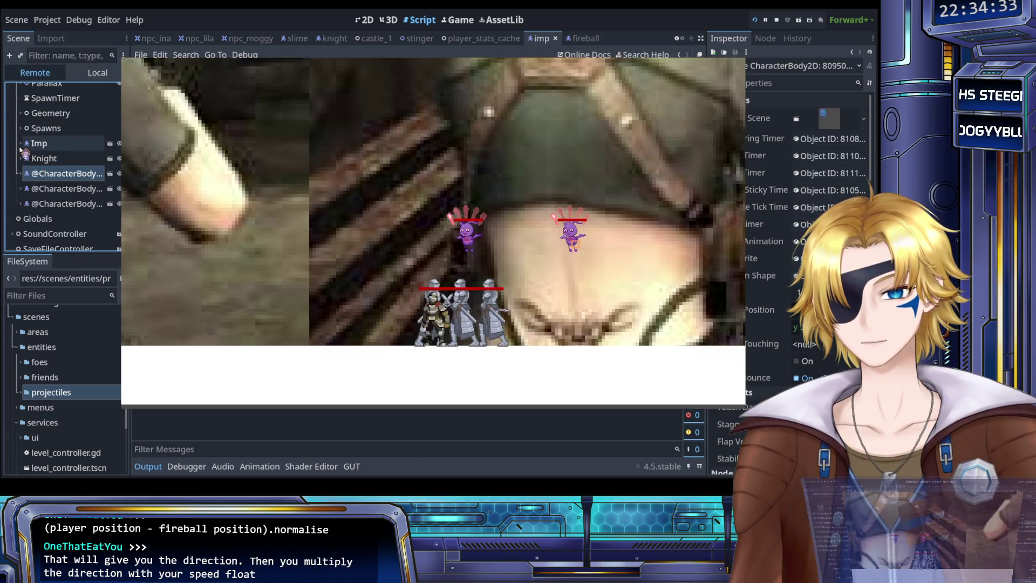
click(21, 144)
scroll(44, 162, down, 5)
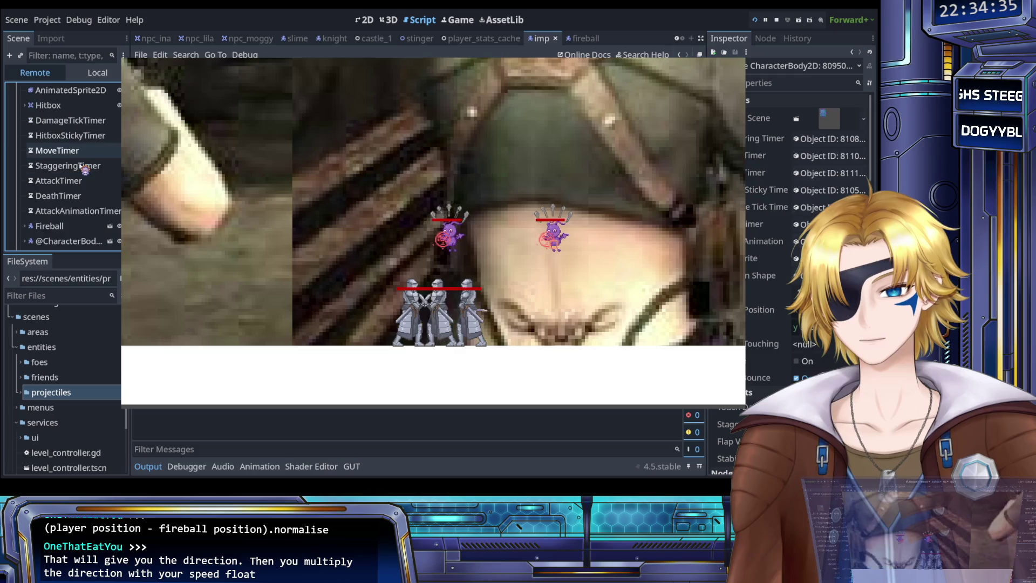
scroll(51, 184, down, 1)
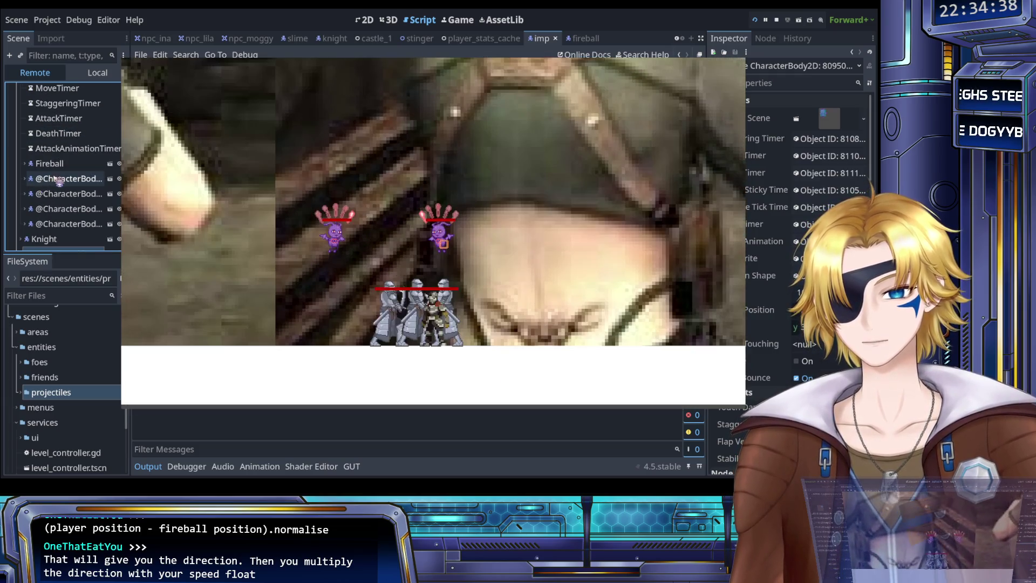
click(50, 180)
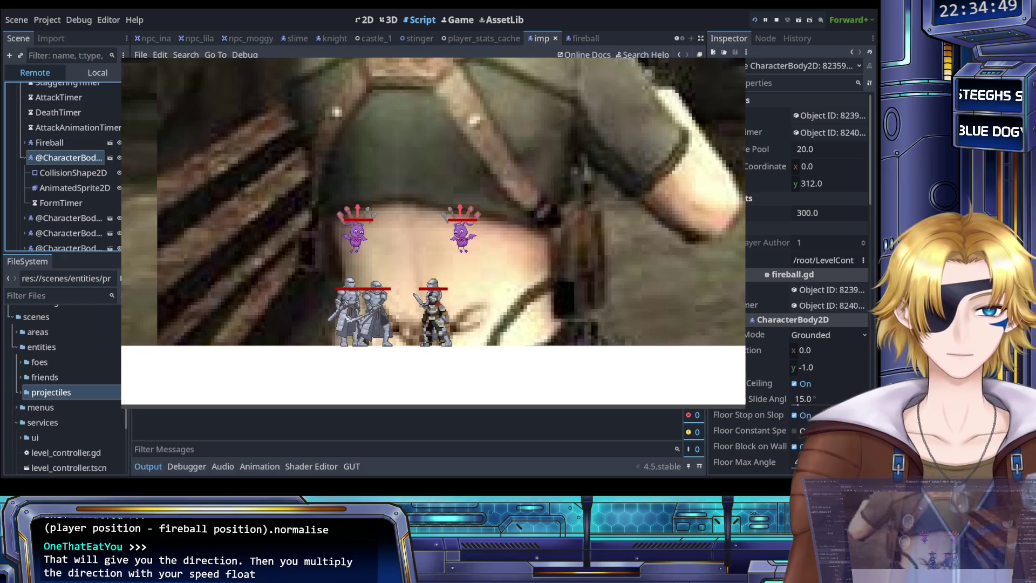
key(F8)
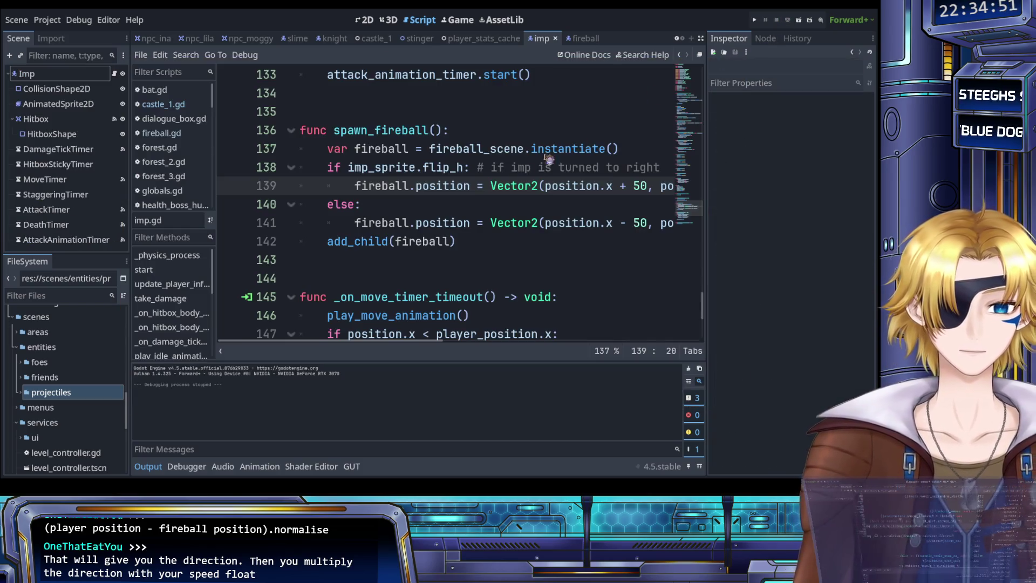
click(467, 203)
scroll(467, 204, up, 1)
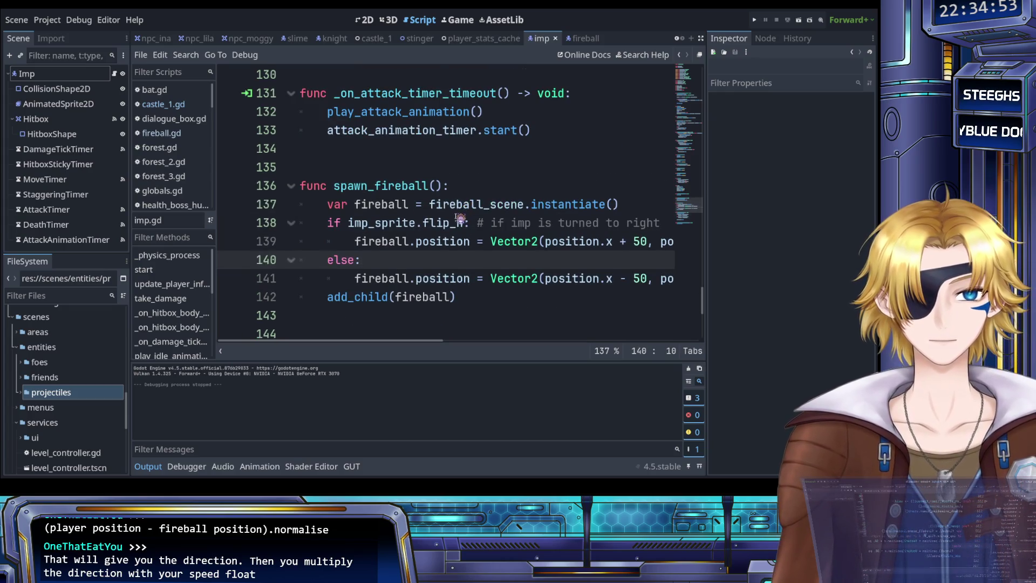
key(ctrl+a)
click(448, 248)
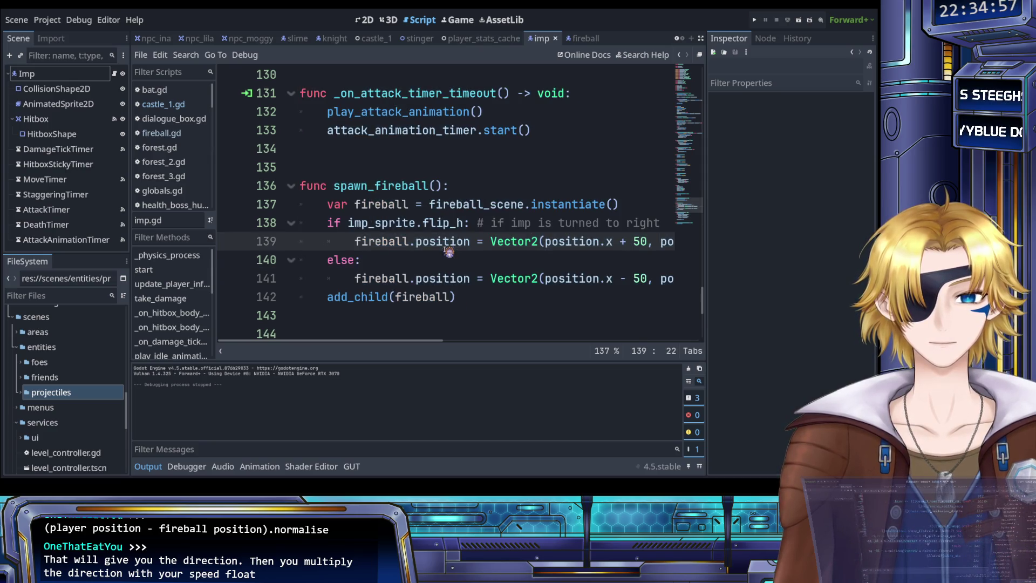
click(468, 260)
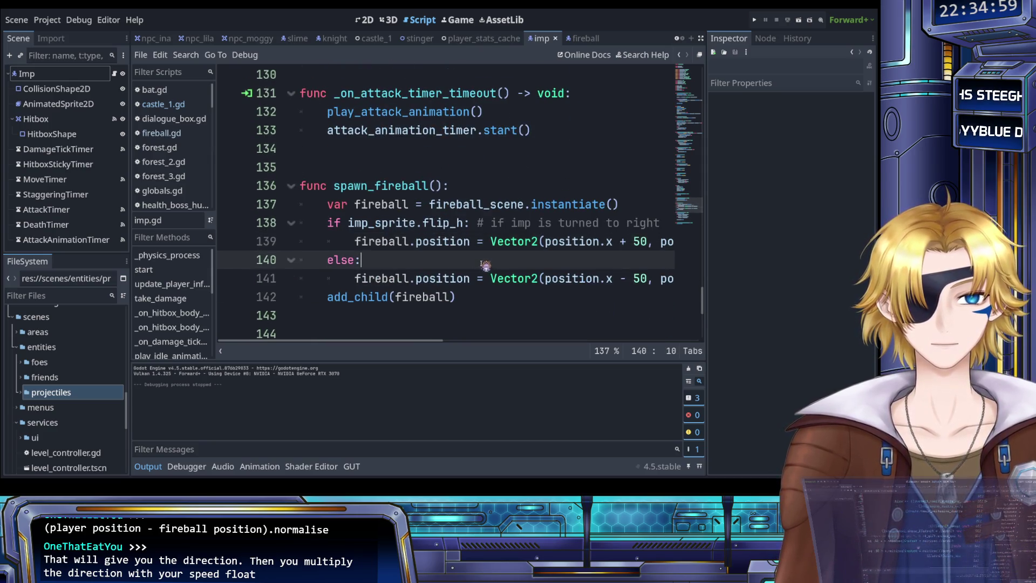
scroll(474, 261, right, 3)
scroll(481, 263, left, 3)
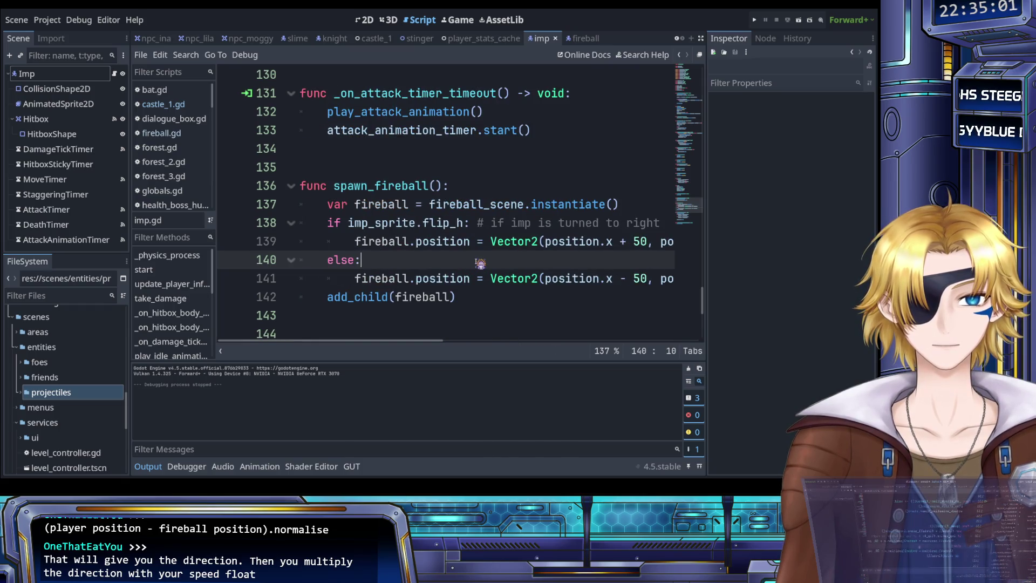
scroll(480, 264, down, 1)
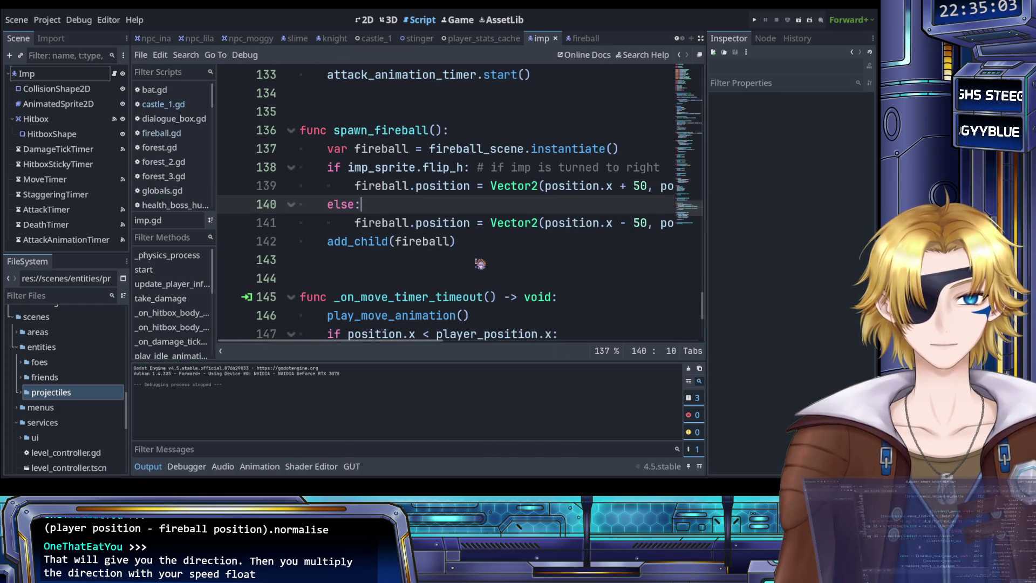
scroll(480, 263, up, 1)
click(577, 39)
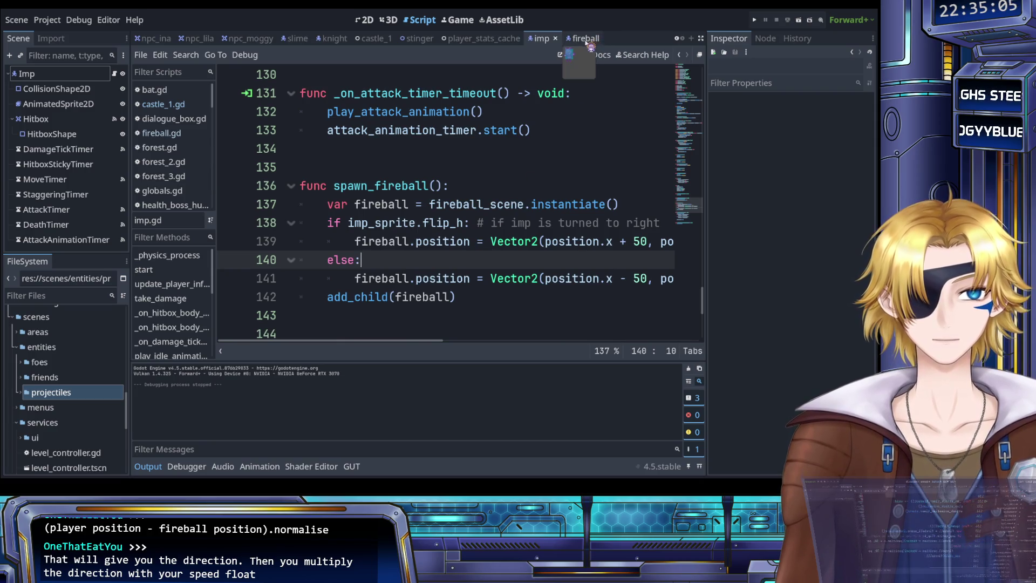
click(539, 38)
click(161, 132)
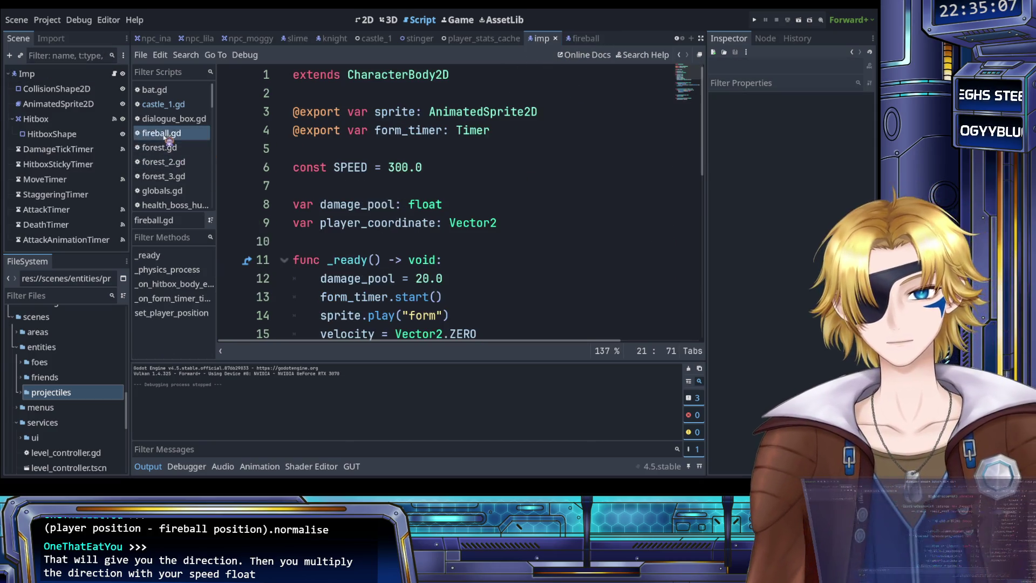
scroll(390, 237, down, 4)
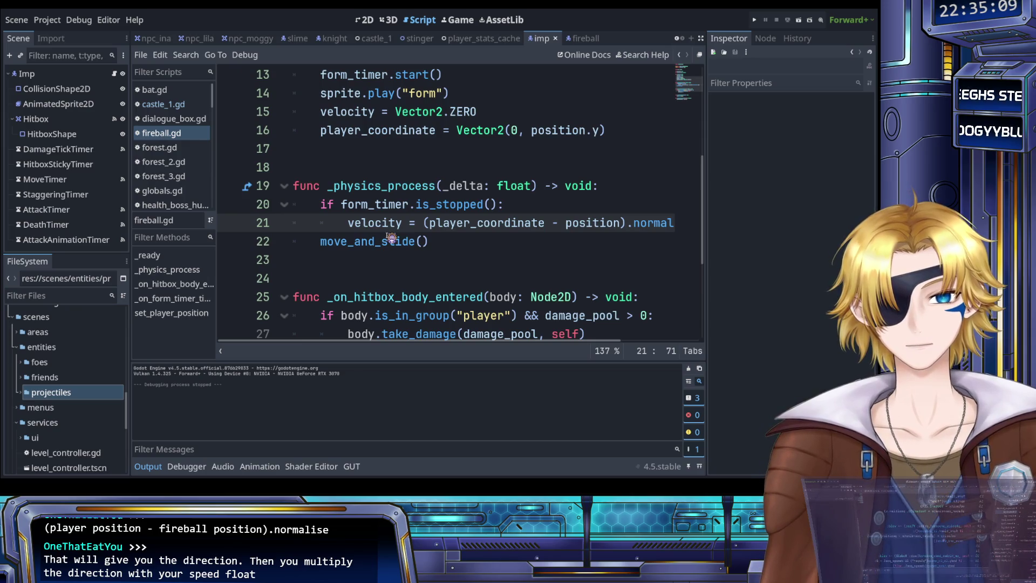
scroll(391, 237, up, 1)
scroll(390, 238, down, 4)
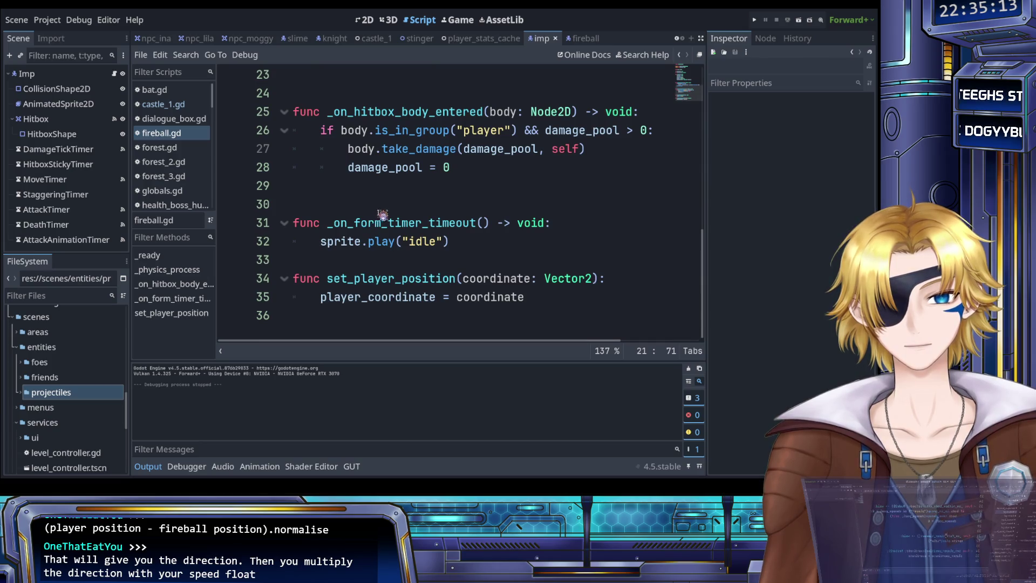
click(583, 41)
click(539, 40)
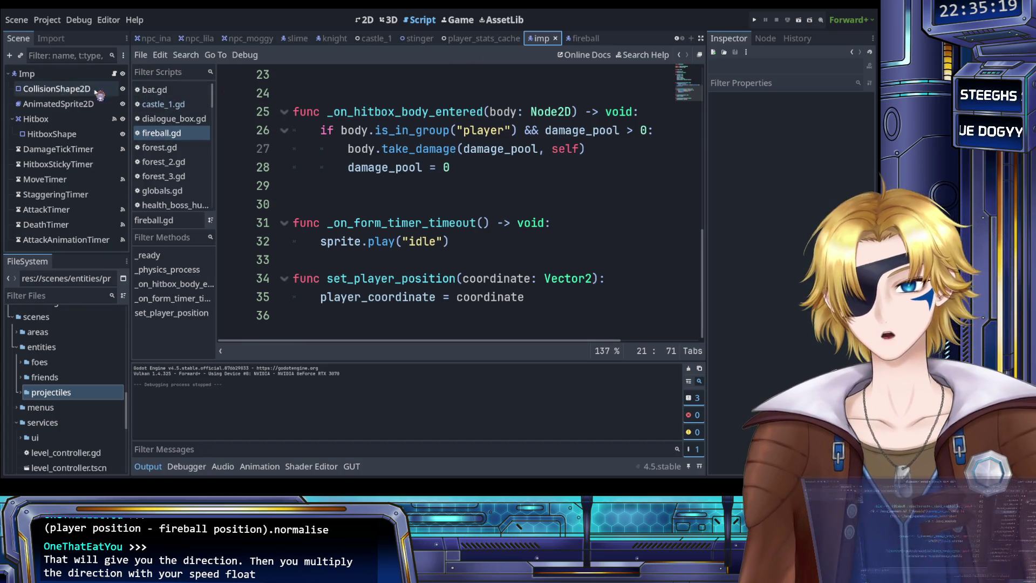
click(374, 21)
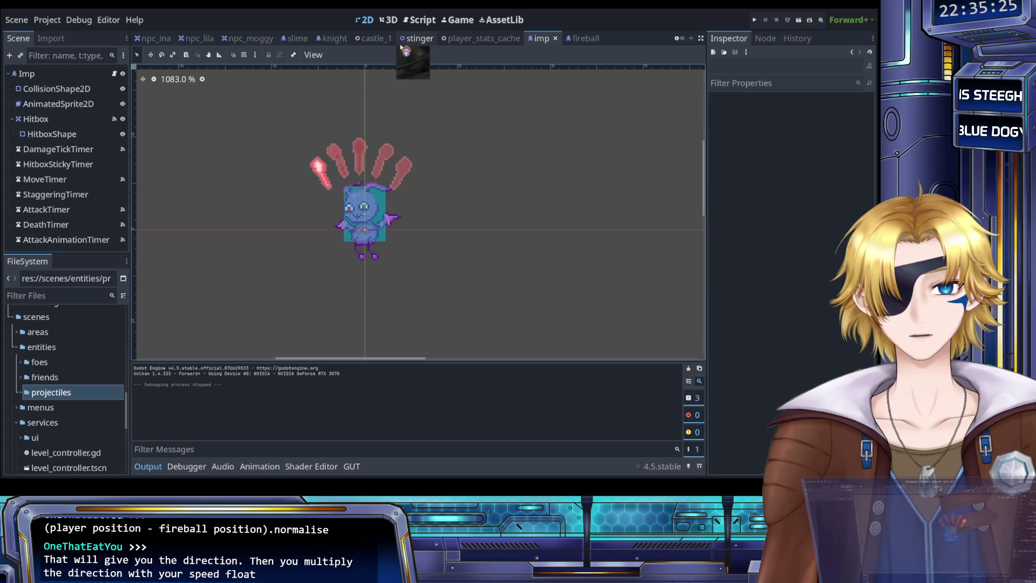
click(421, 20)
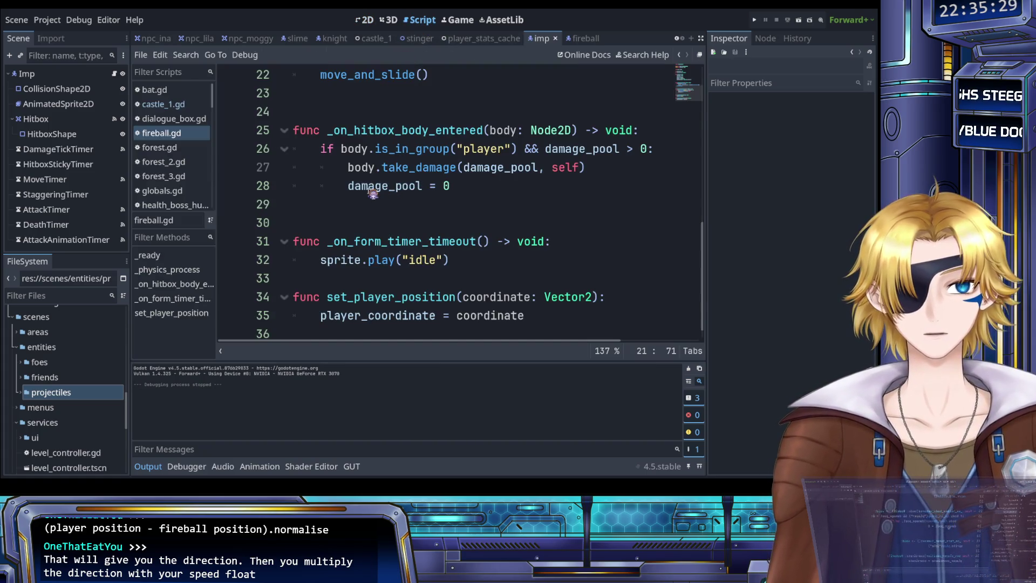
scroll(182, 157, down, 2)
scroll(182, 157, down, 1)
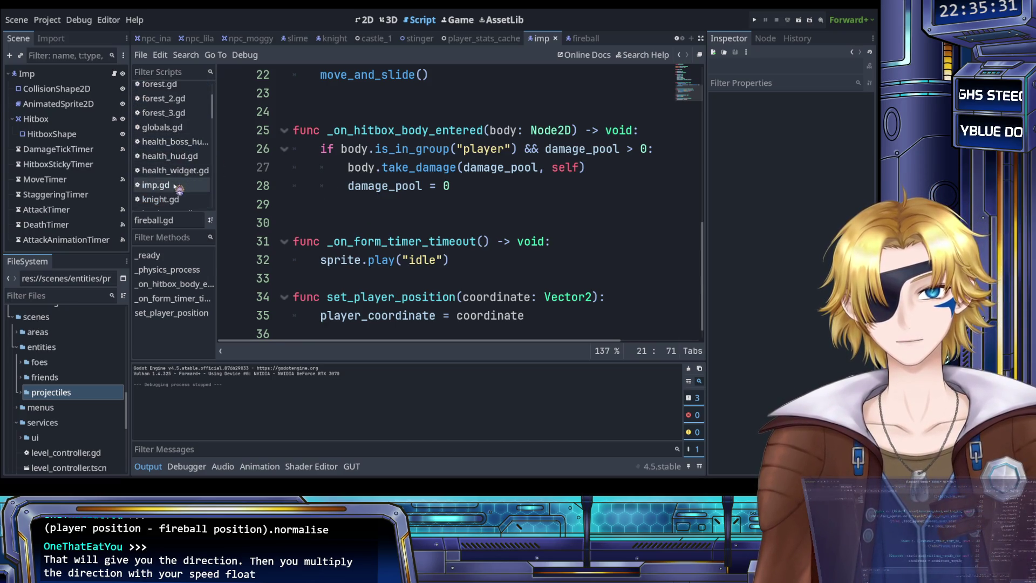
click(194, 187)
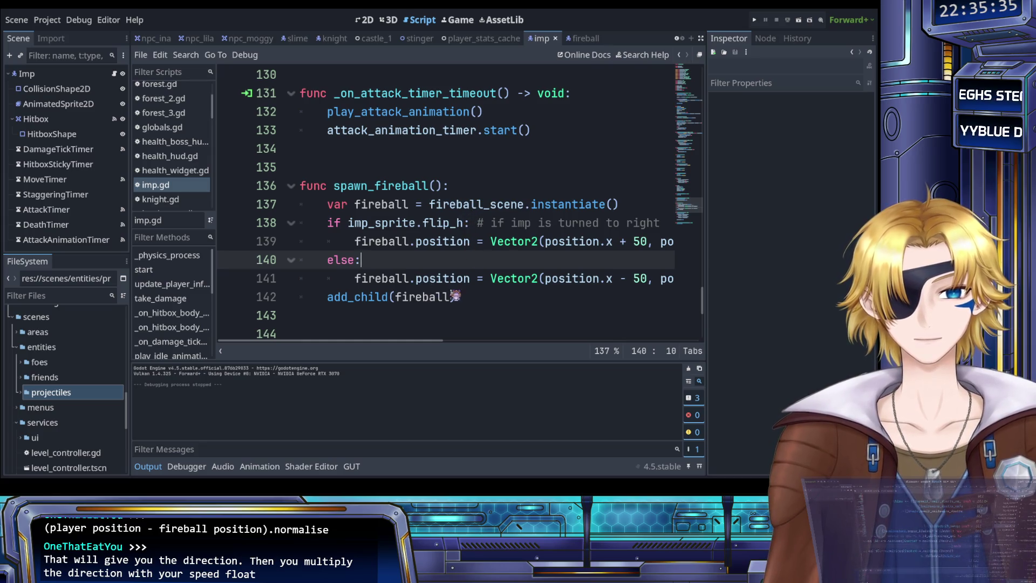
click(329, 298)
Insert a new 'fireball.update' line above add_child in spawn_fireball.
key(Return)
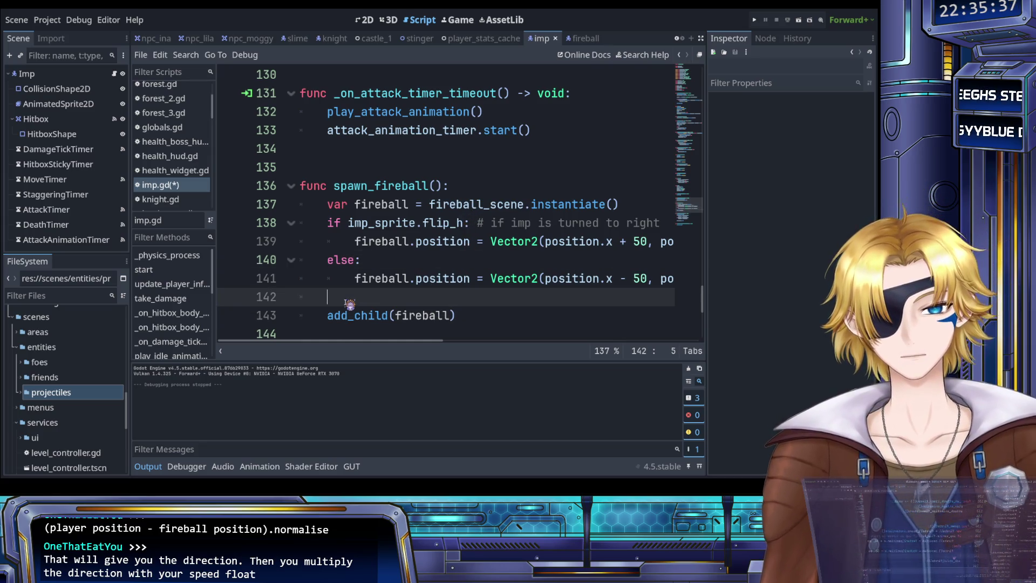
text(fireball.)
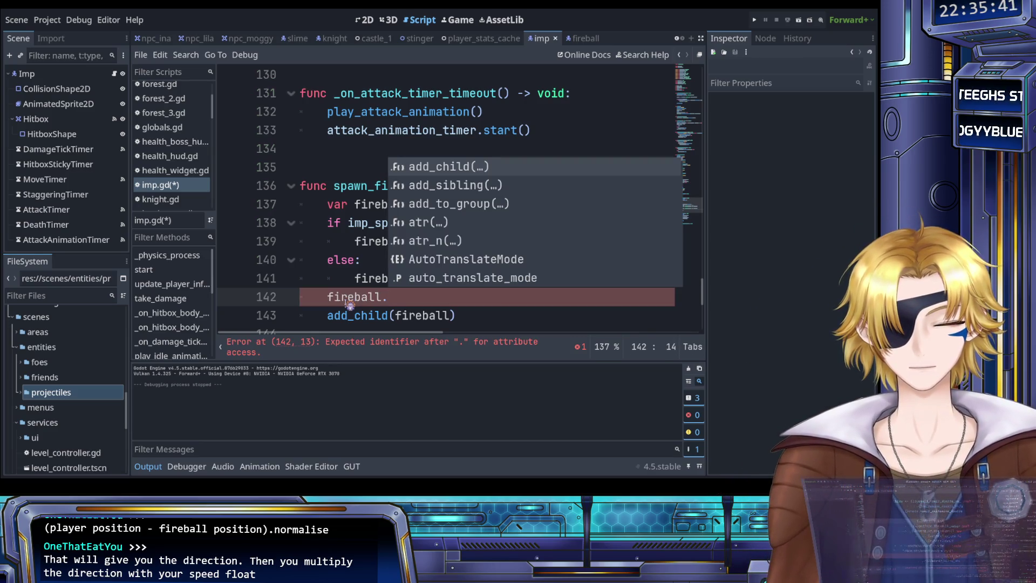
text(u)
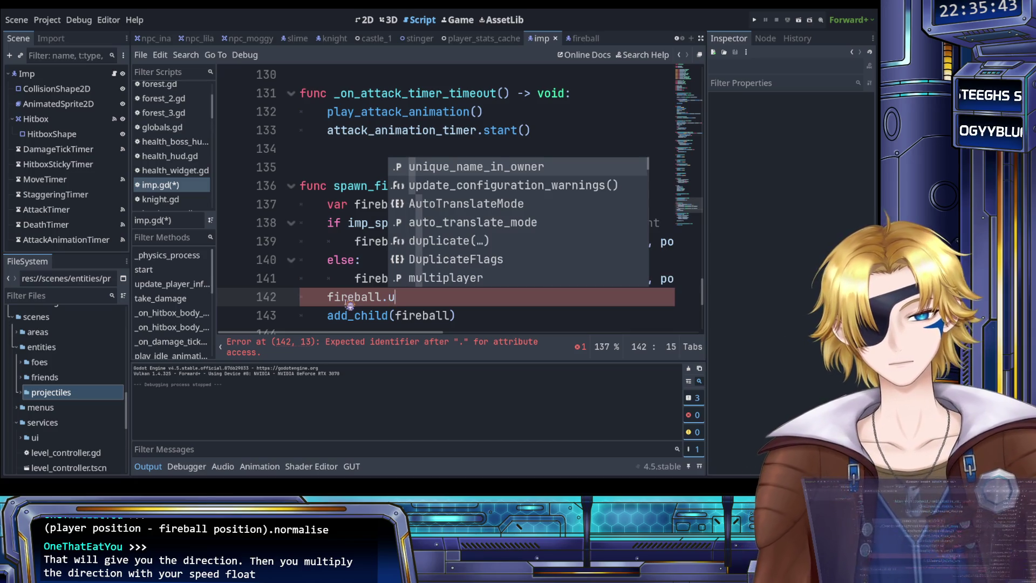
key(BackSpace)
text(update)
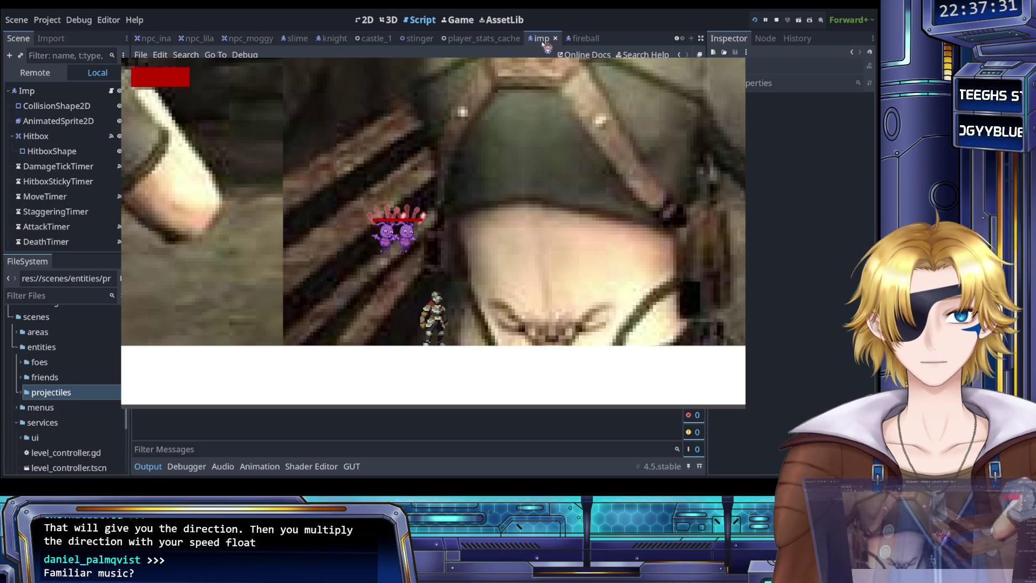
Glance at the fireball and imp scenes, then quit the running game and confirm.
click(583, 38)
click(543, 38)
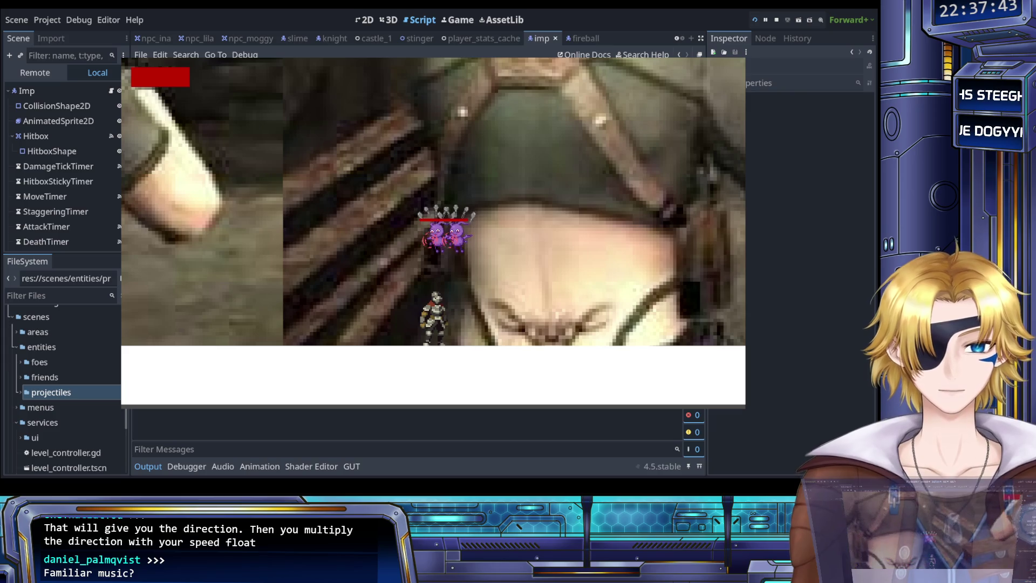
key(Escape)
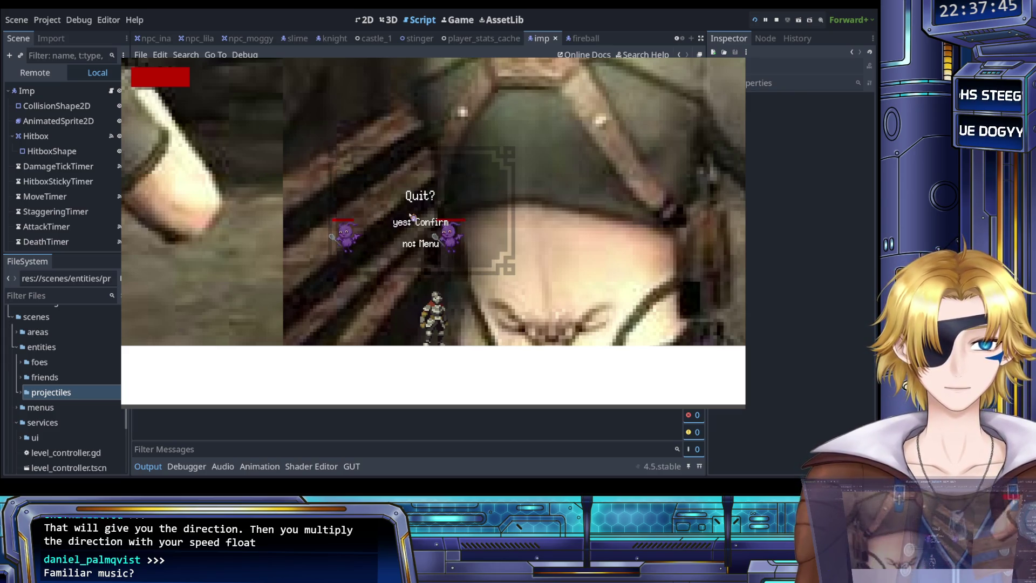
key(Return)
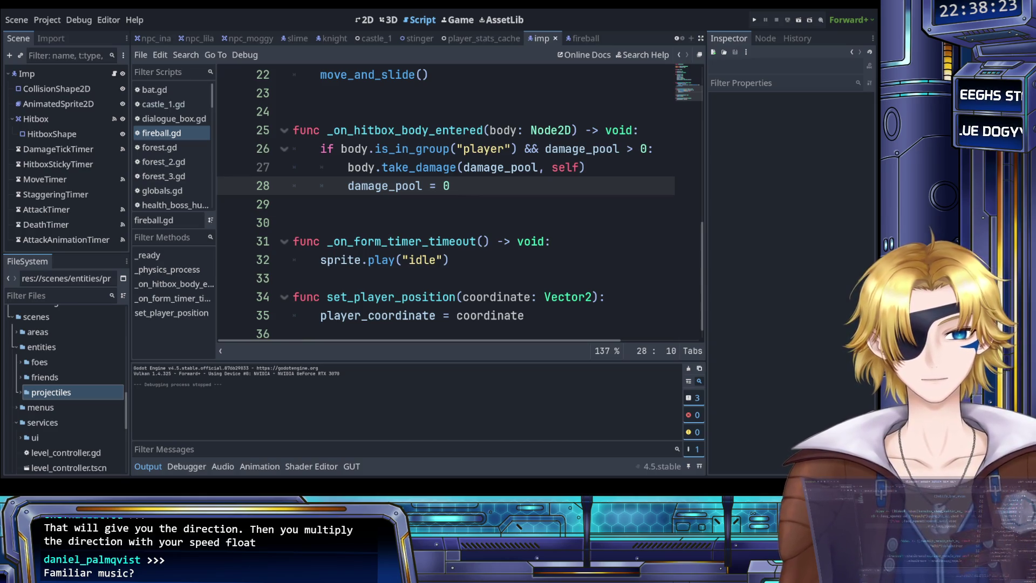
click(427, 221)
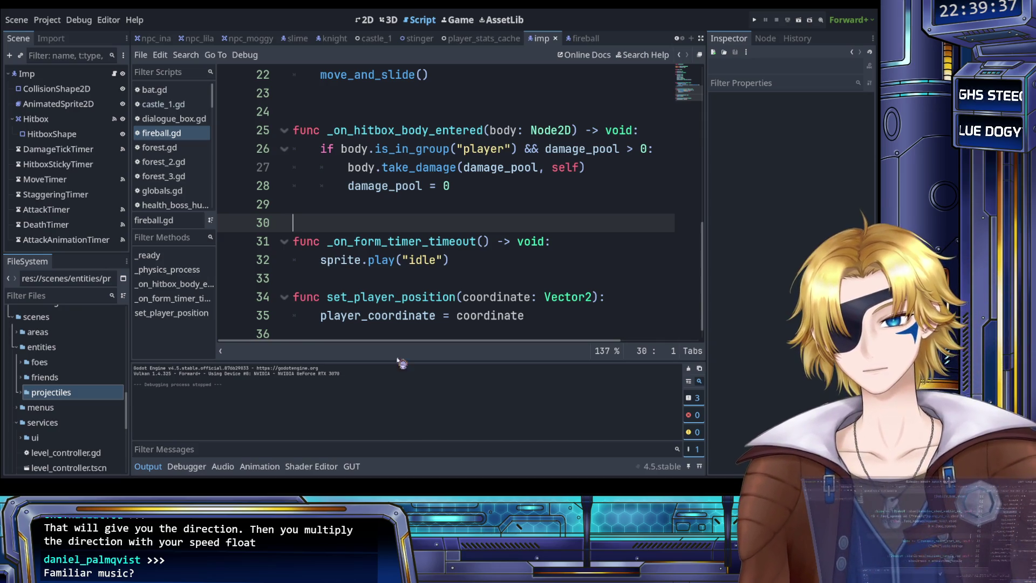
click(334, 185)
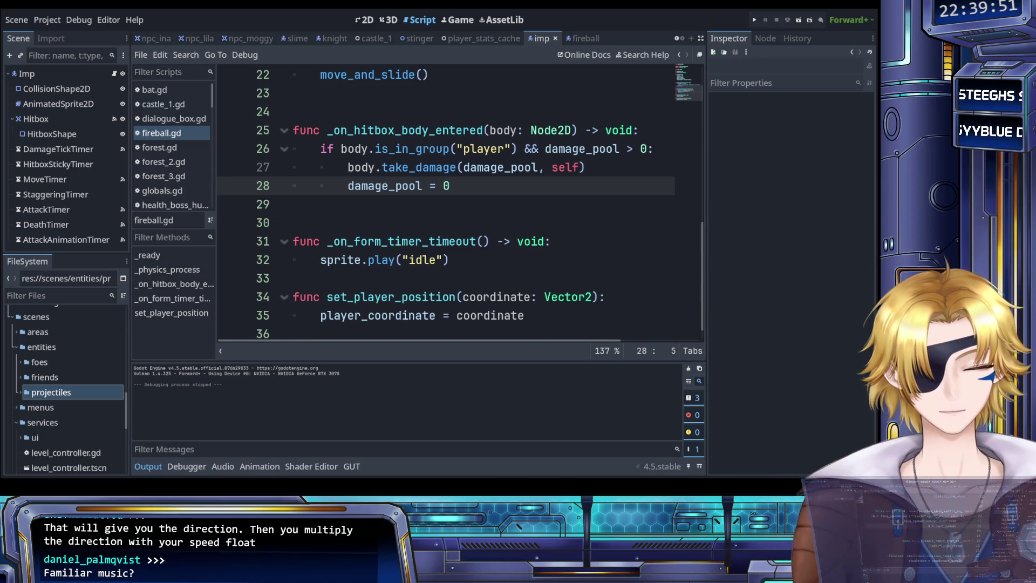
click(499, 241)
scroll(478, 253, up, 3)
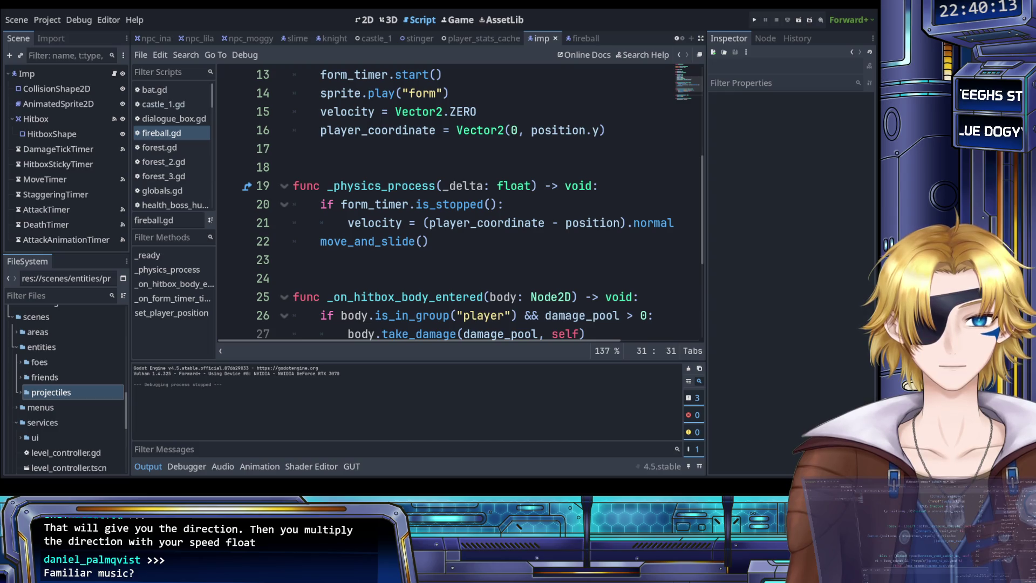
click(364, 227)
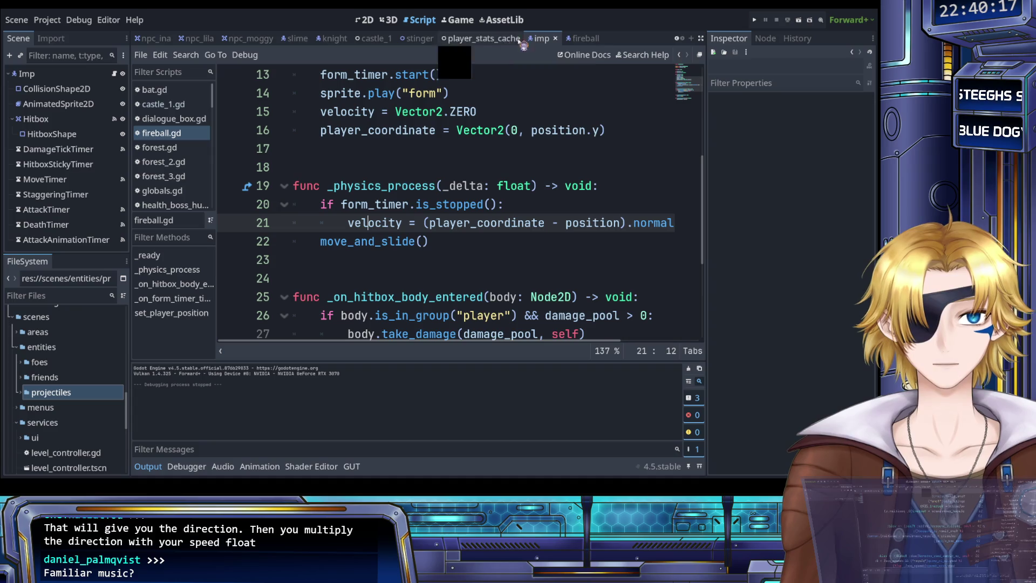
click(577, 39)
click(542, 39)
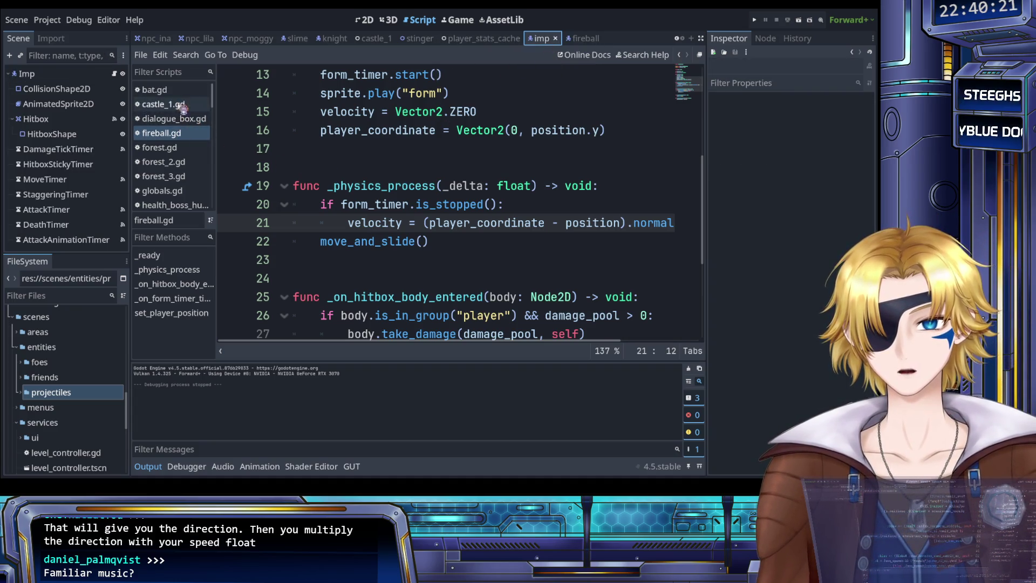
scroll(180, 176, down, 5)
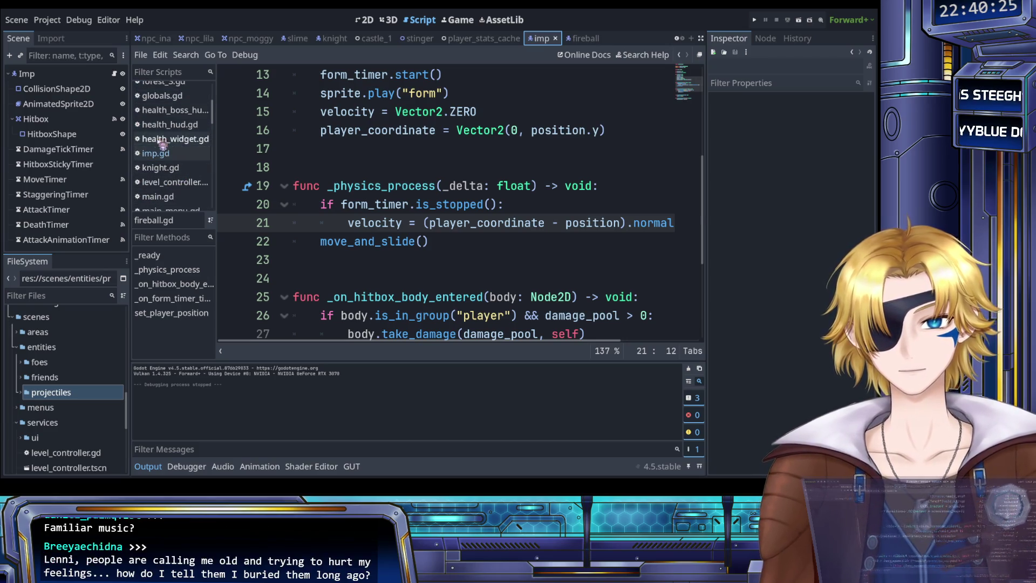
click(430, 207)
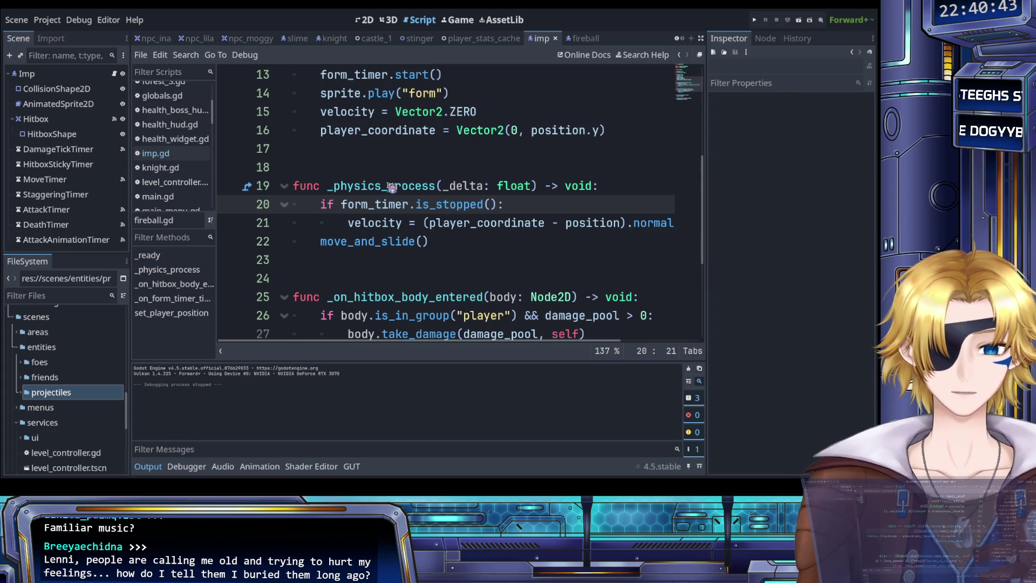
click(371, 167)
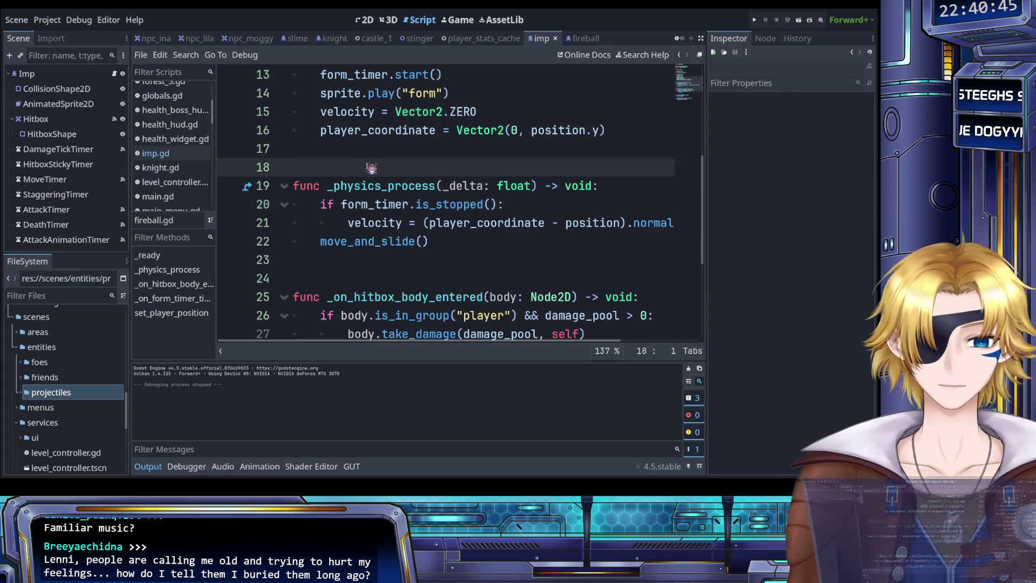
scroll(356, 178, up, 1)
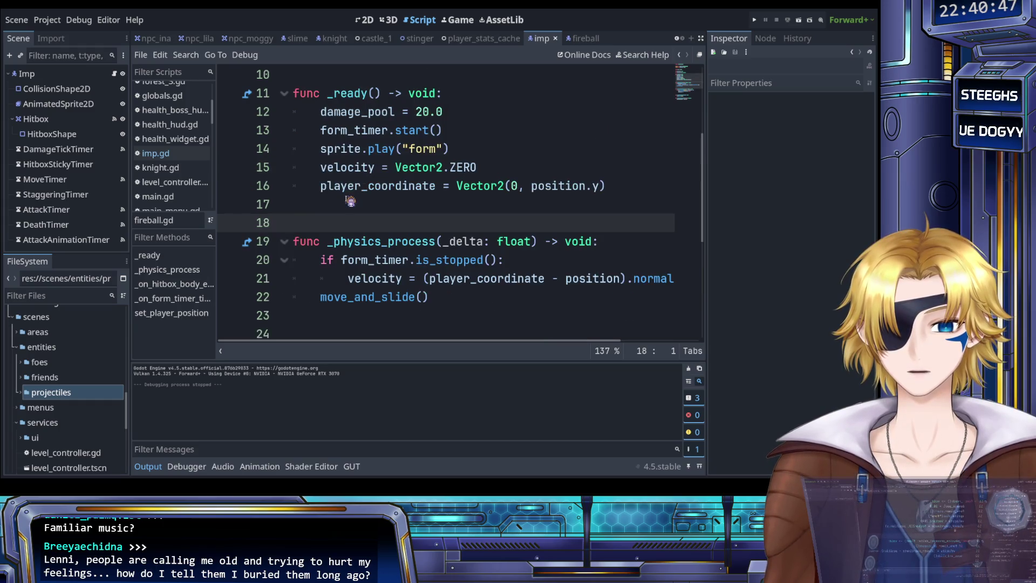
click(348, 204)
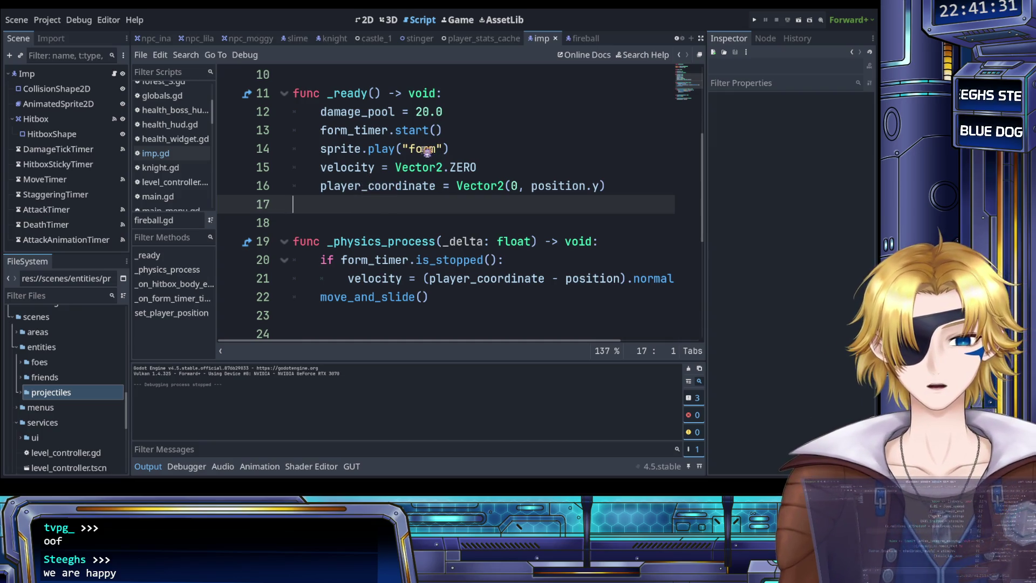
scroll(431, 150, up, 3)
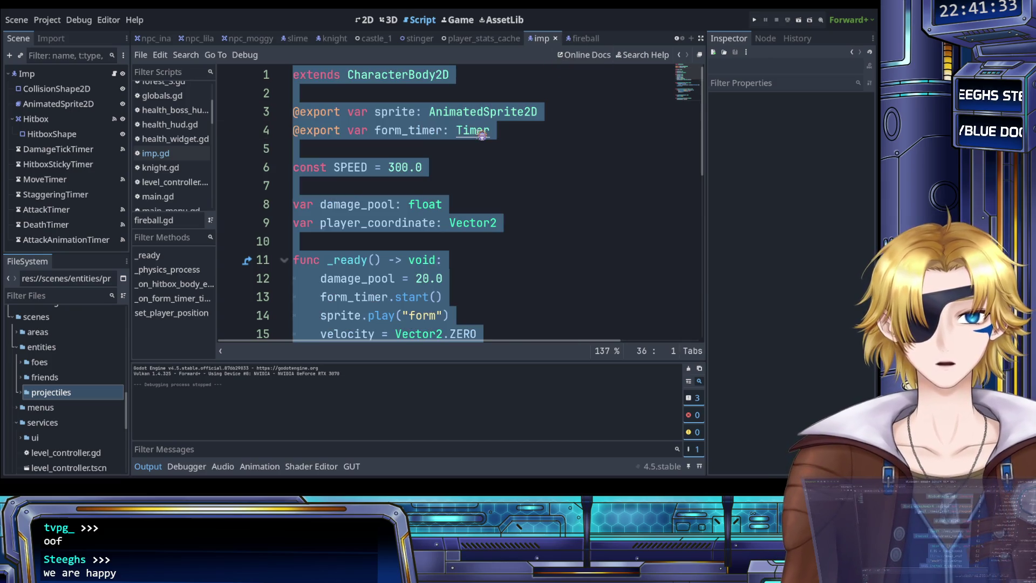
click(485, 145)
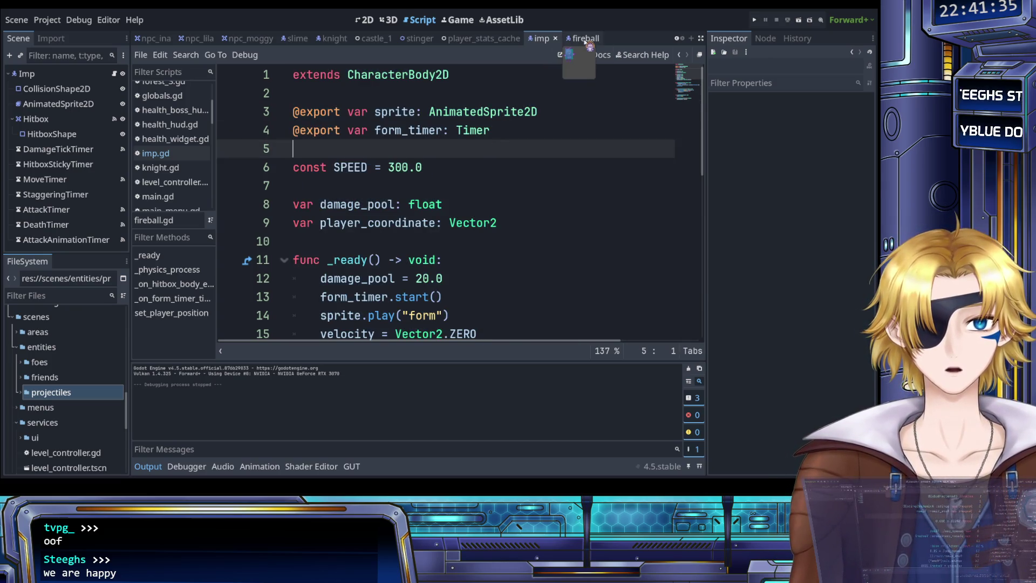
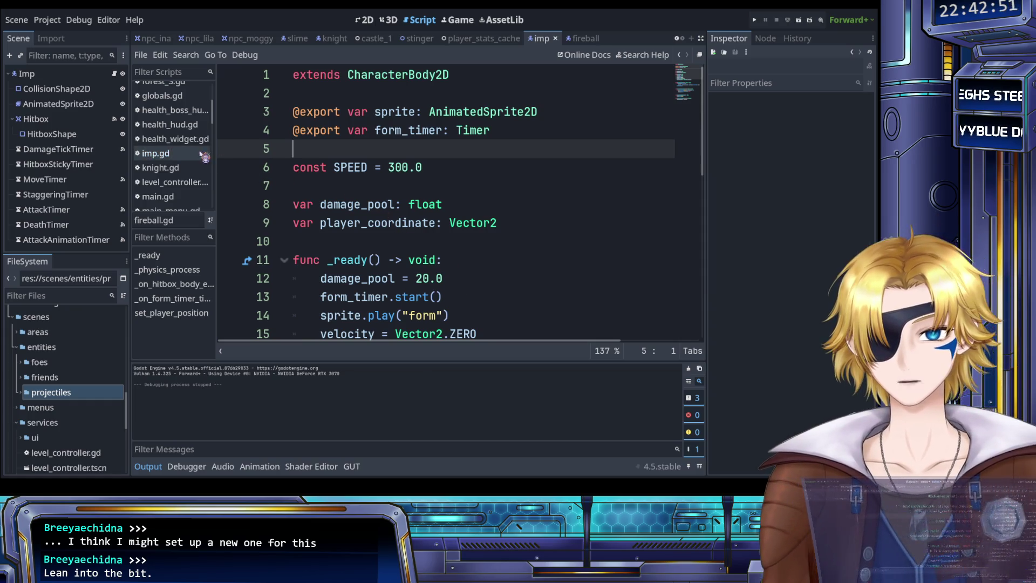
Open imp.gd and start prefixing line 143 with get_tree(), undoing a mistaken first attempt.
click(168, 154)
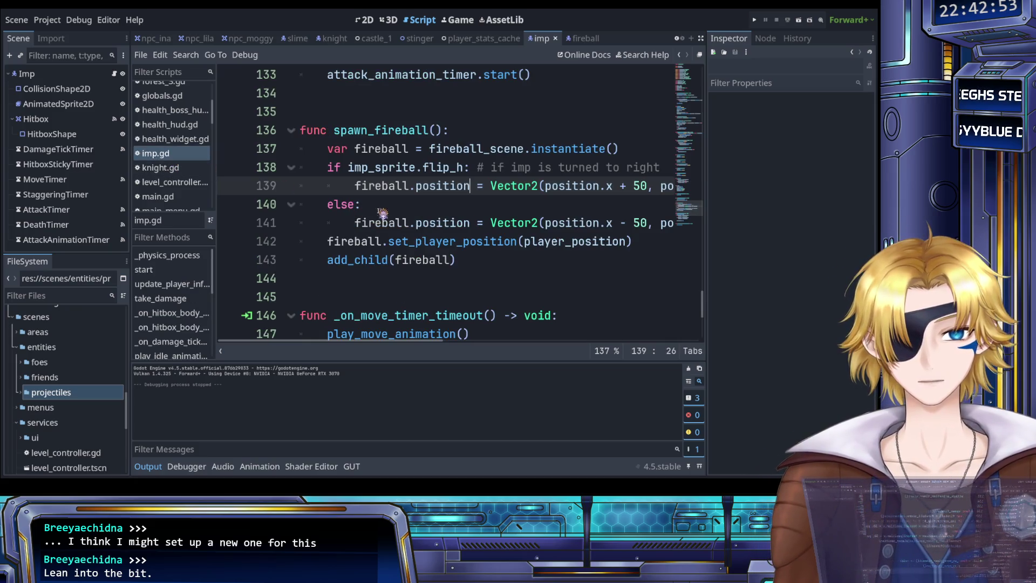
click(328, 261)
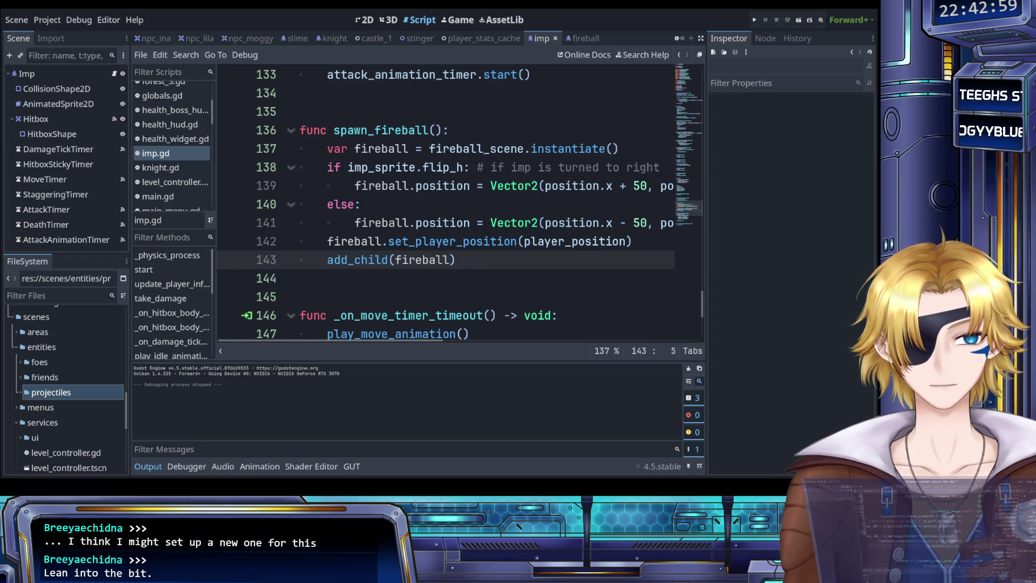
text(get_)
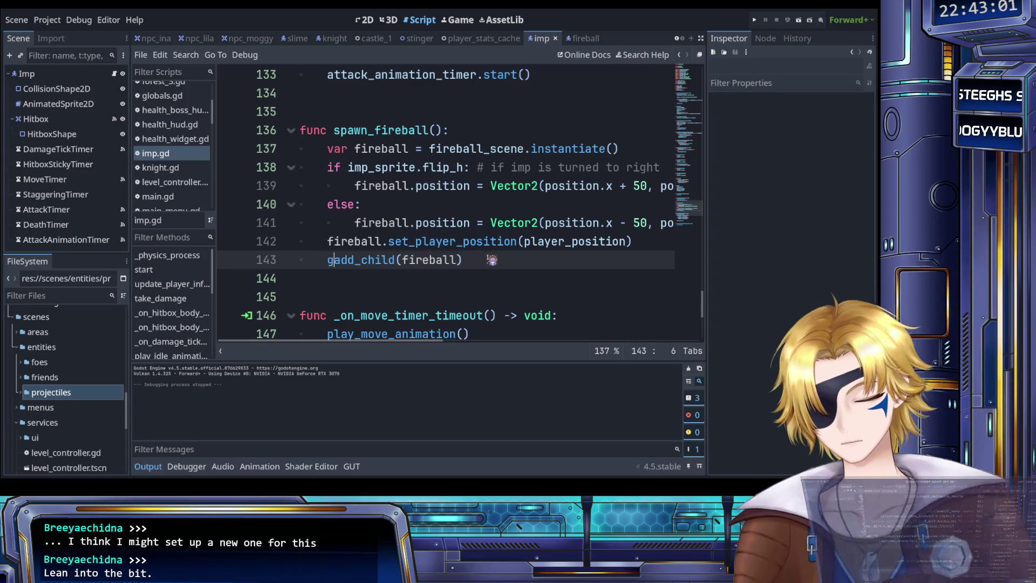
text(tr)
key(Down)
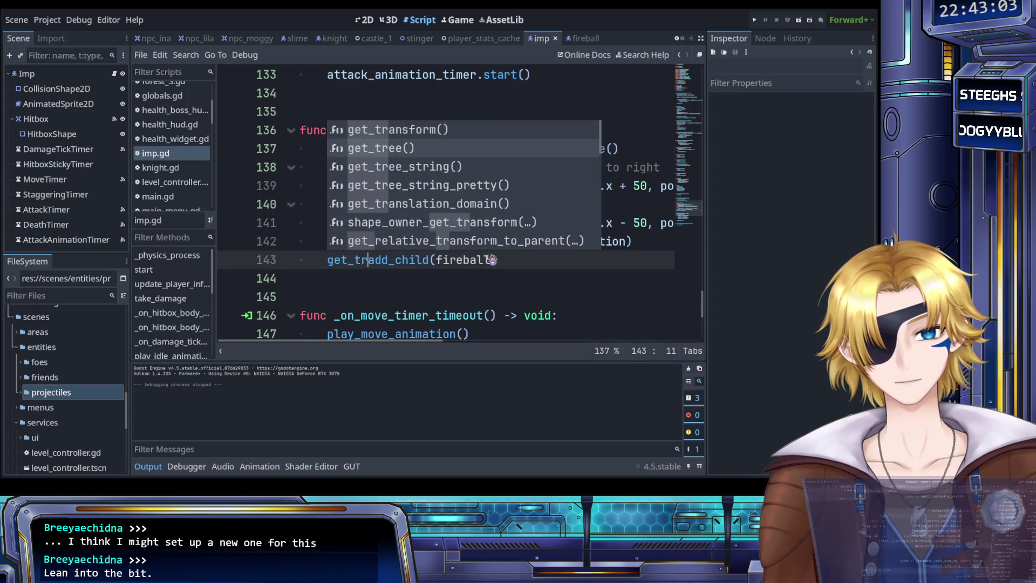
key(Return)
text(.g)
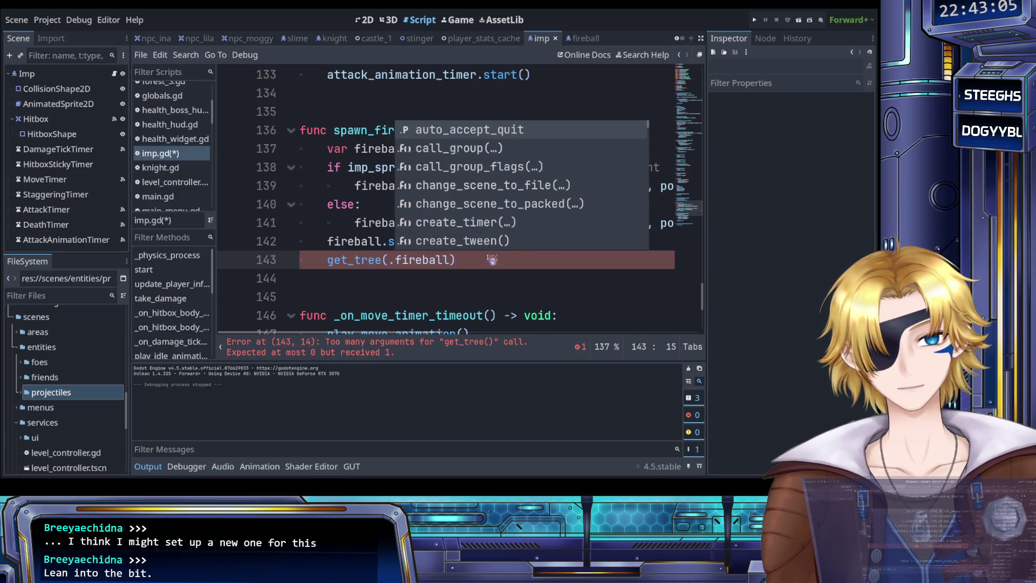
key(ctrl+z)
key(ctrl+z)
key(ctrl+z)
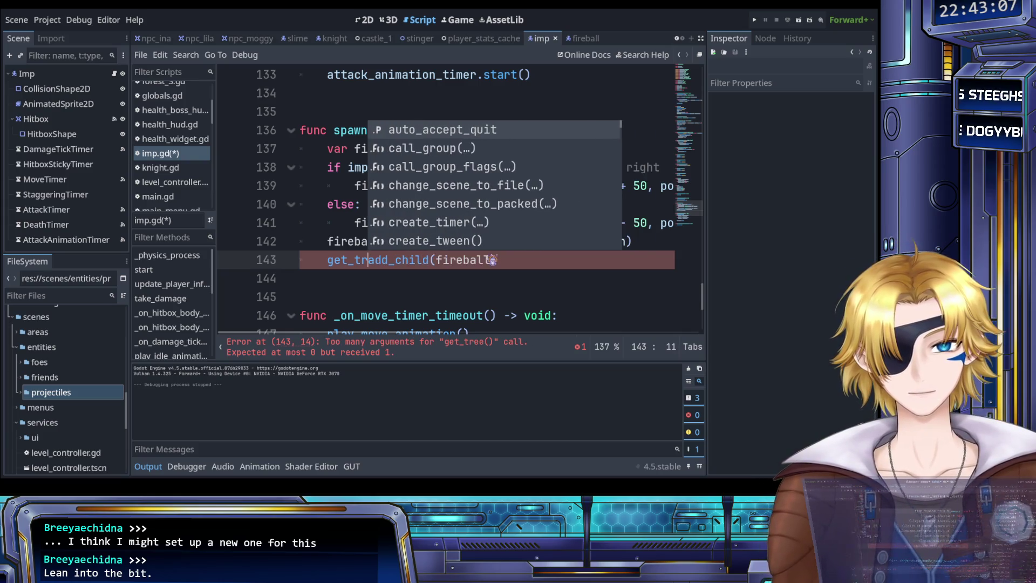
key(Escape)
Change line 143 to get_tree().get_current_scene().add_child(fireball) and save imp.gd.
text(get_tr)
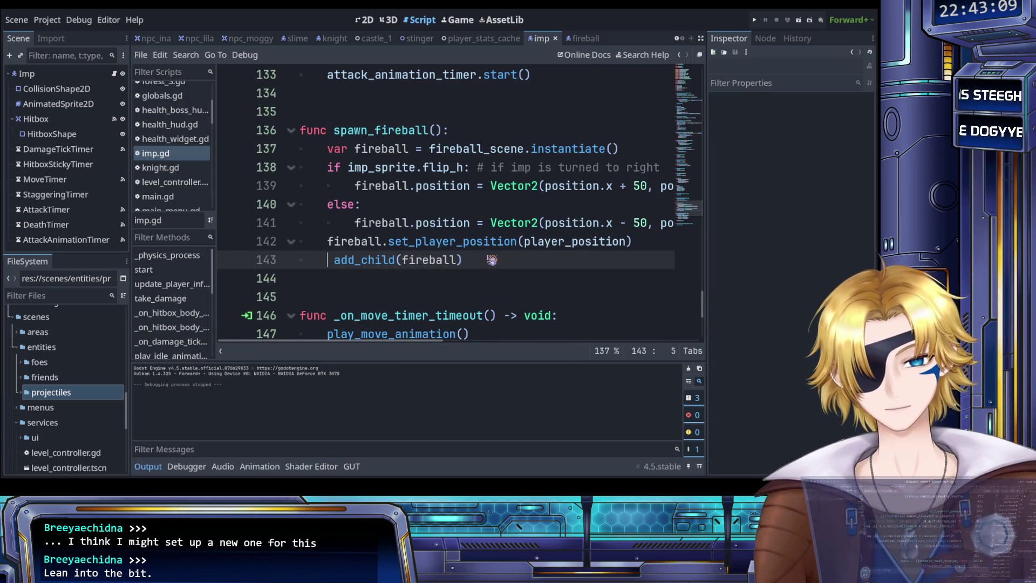
key(Down)
key(Return)
text(.get)
text(-current)
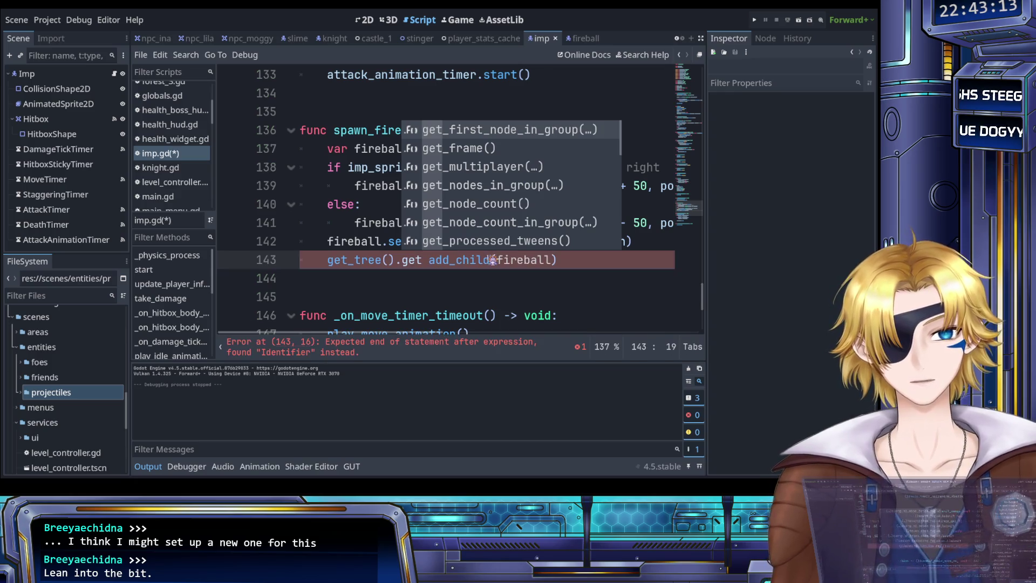
key(BackSpace)
key(BackSpace)
key(BackSpace)
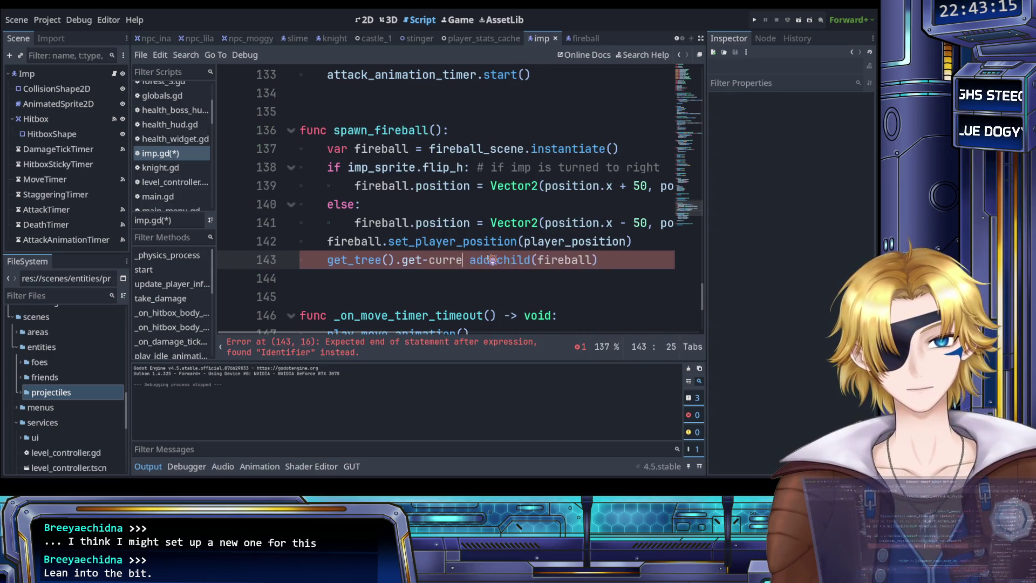
text(_current)
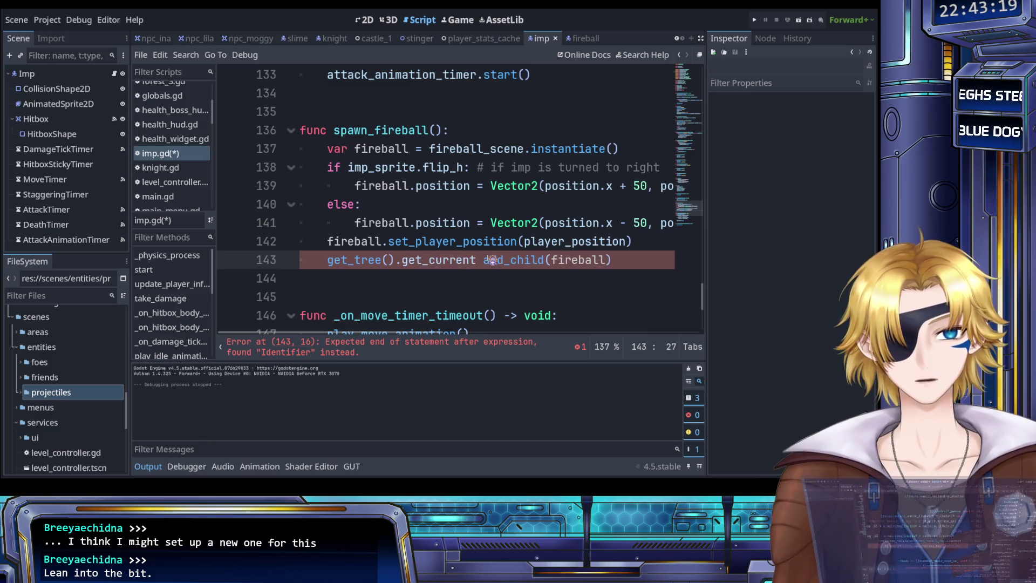
text(_scene())
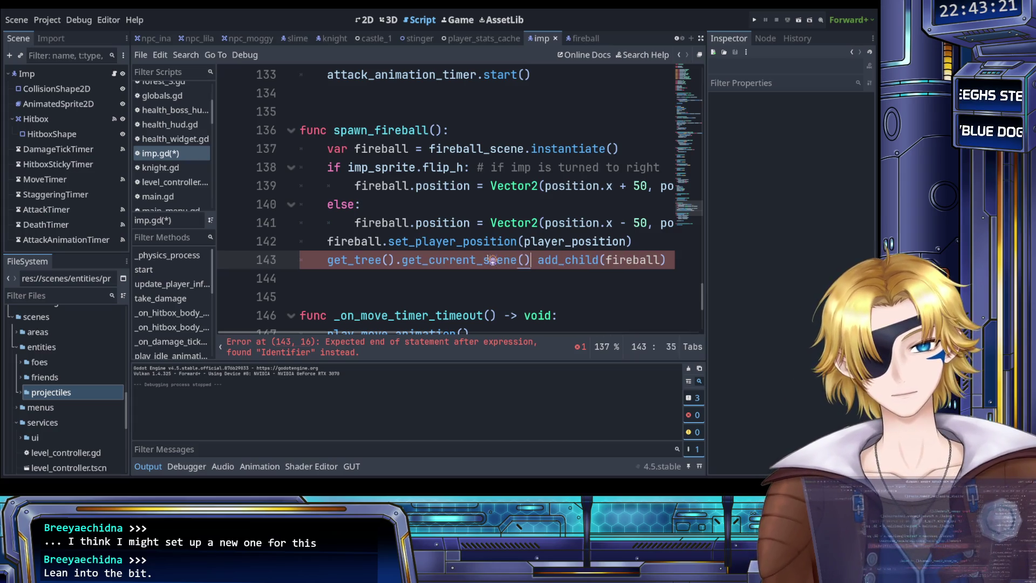
key(Delete)
text(.)
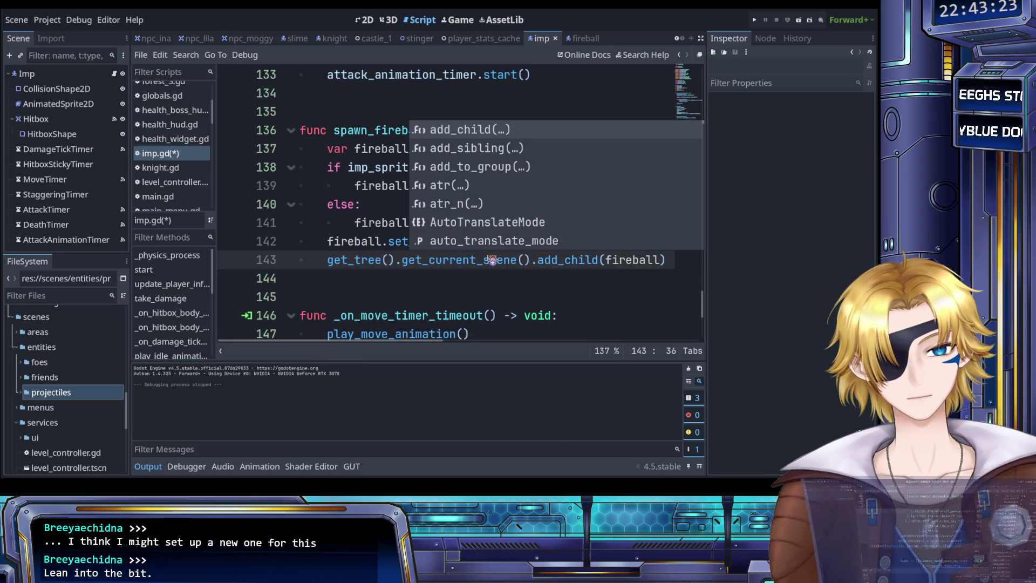
click(471, 262)
key(ctrl+s)
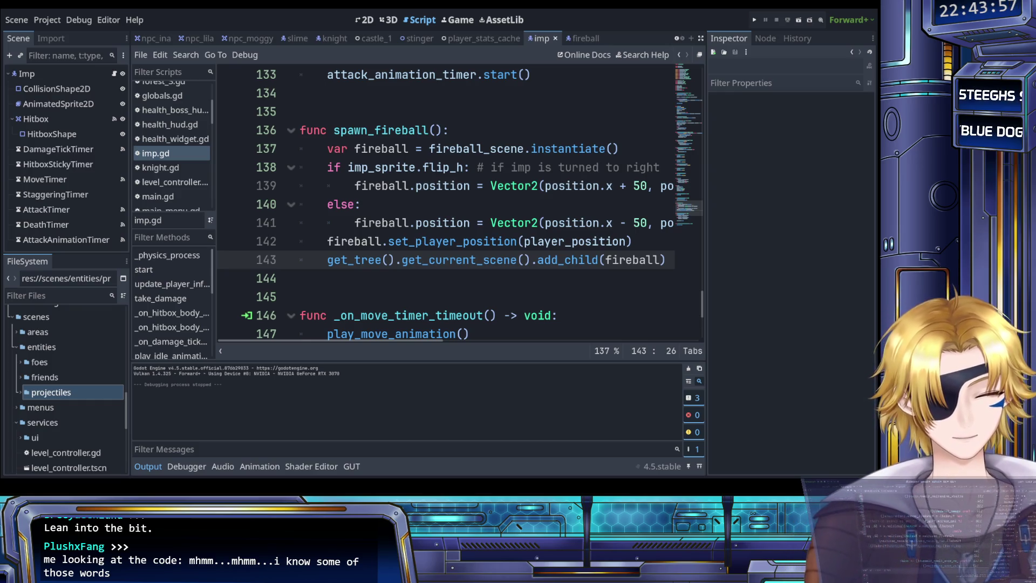
click(400, 281)
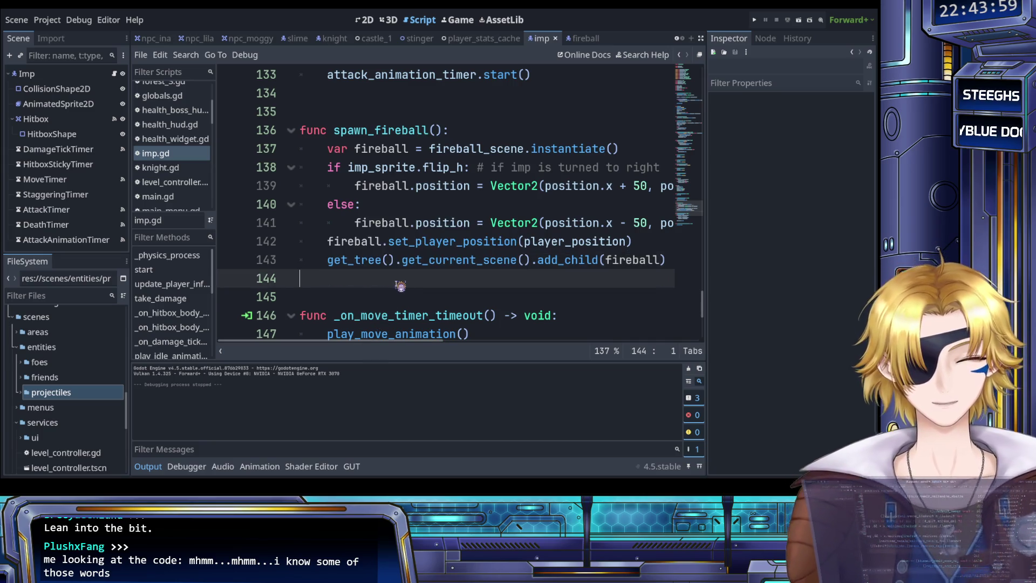
scroll(400, 281, down, 2)
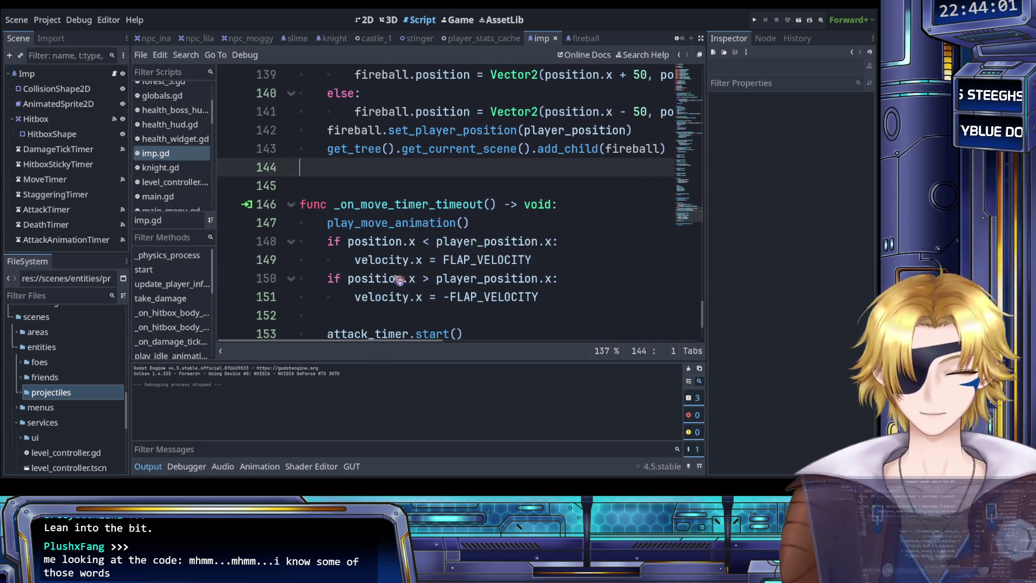
scroll(399, 279, up, 2)
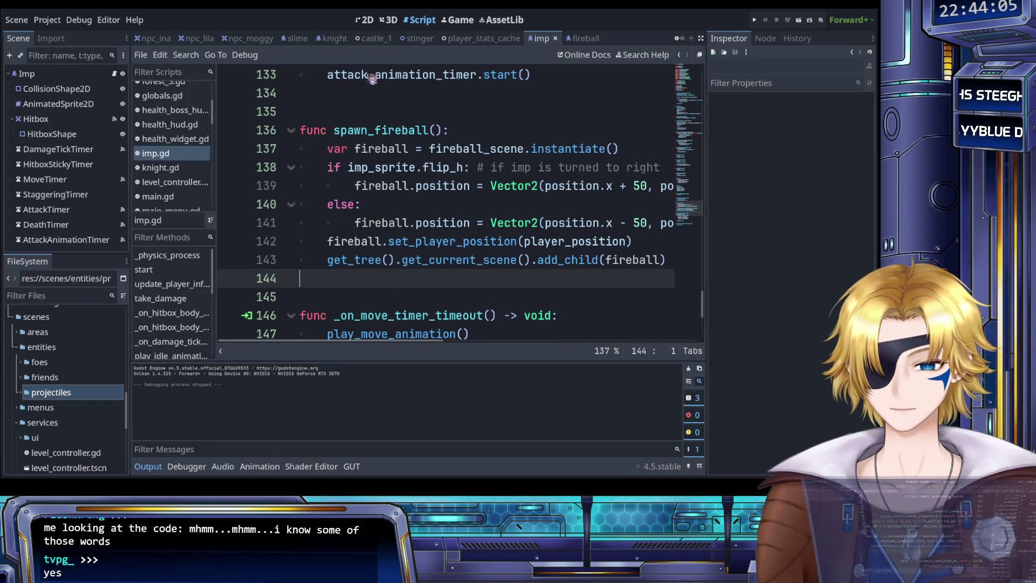
Show the Fireball scene in the 2D view, briefly switching to the Imp scene and back.
click(573, 38)
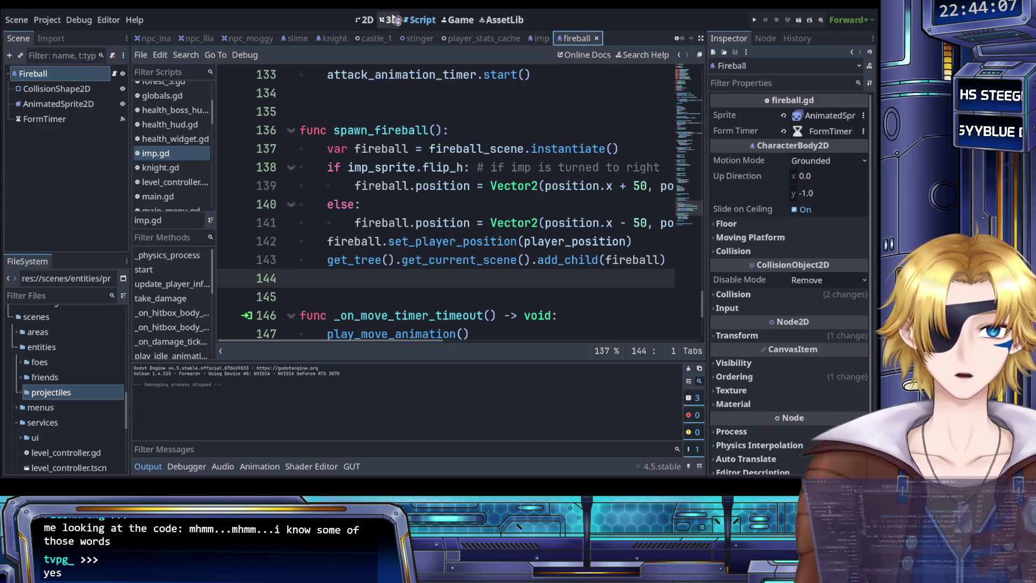
click(367, 20)
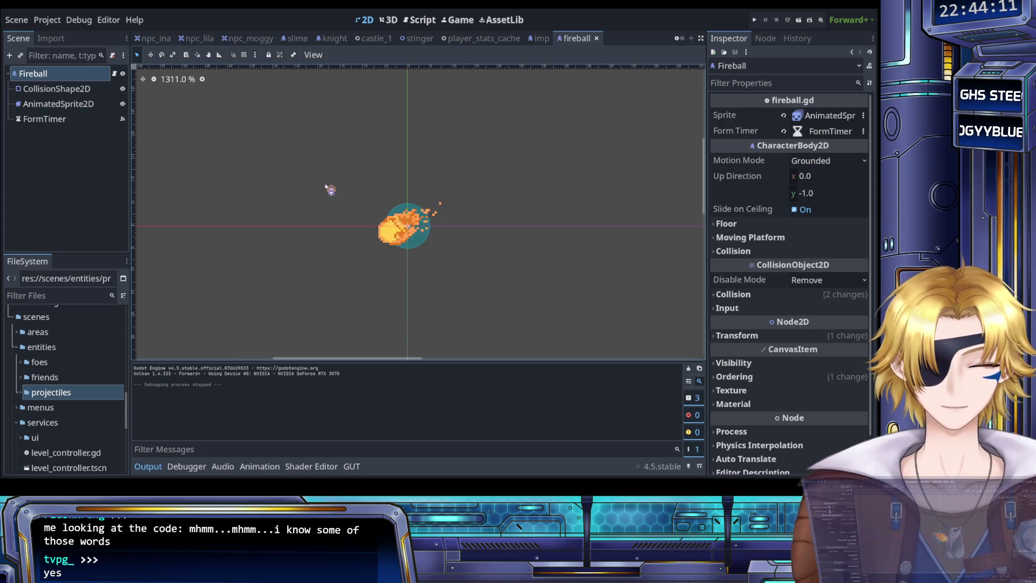
click(540, 38)
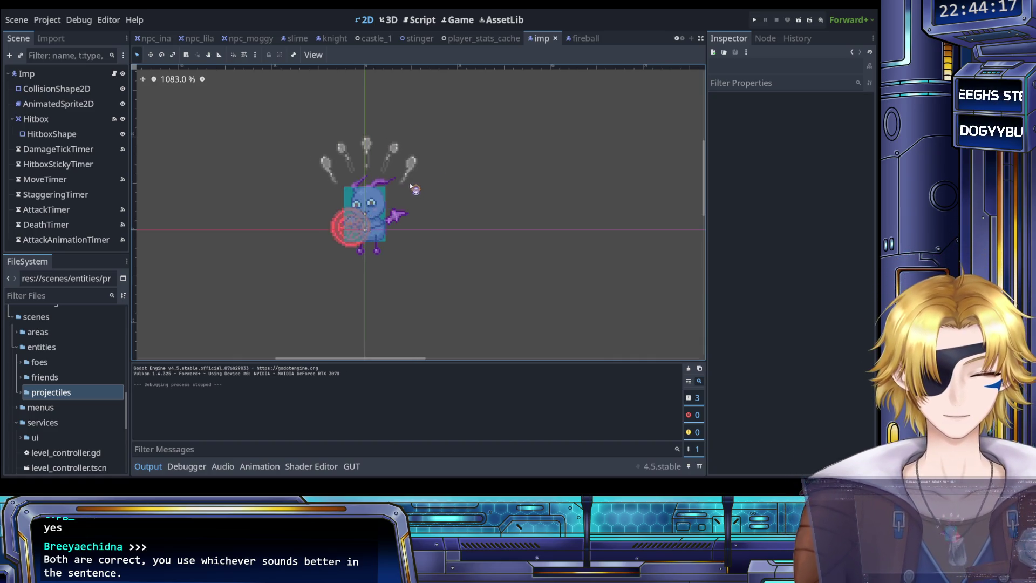
click(576, 39)
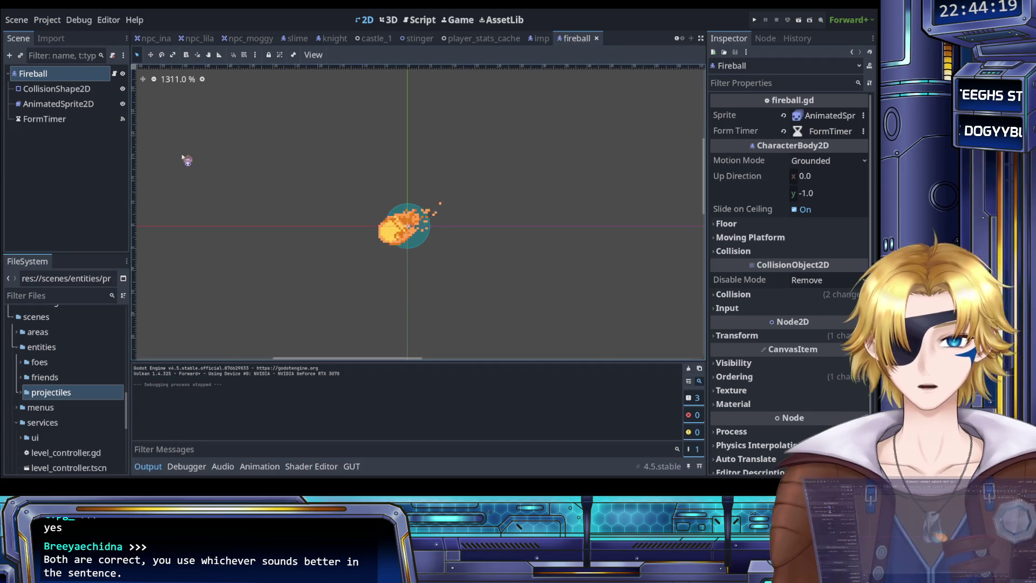
Preview the fireball AnimatedSprite2D's form and idle animations, then return to the Imp scene.
click(60, 103)
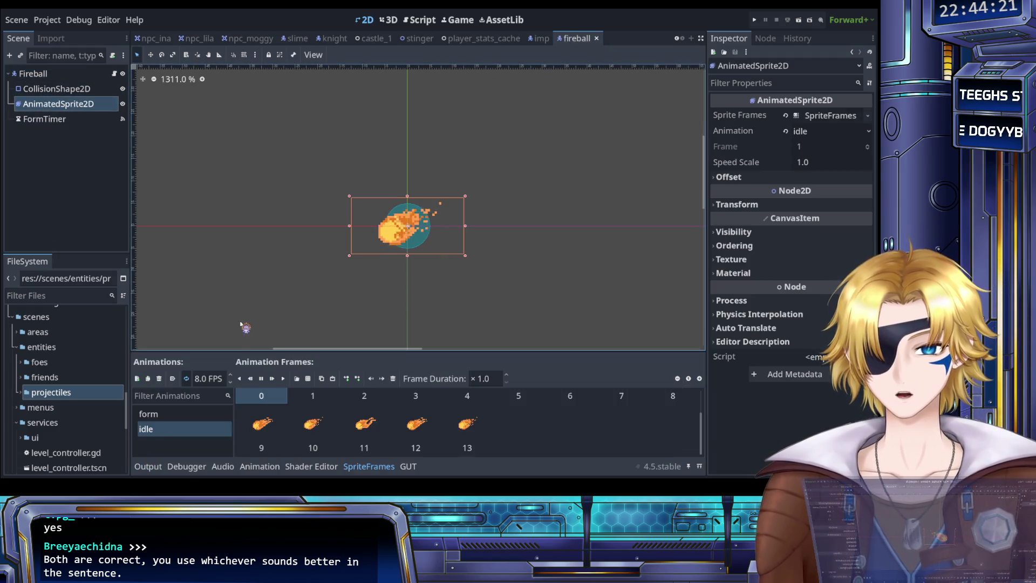
click(180, 414)
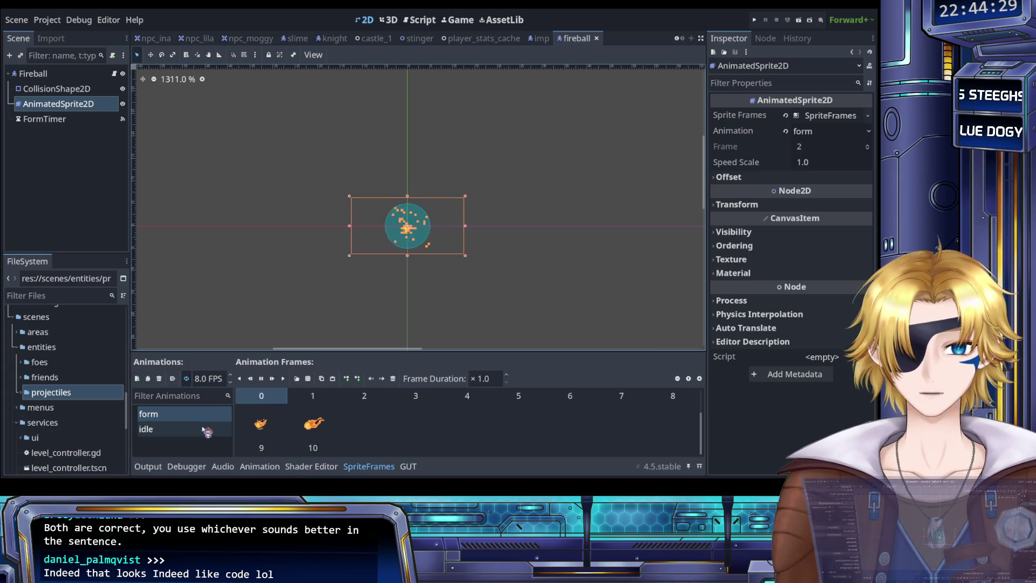
click(199, 431)
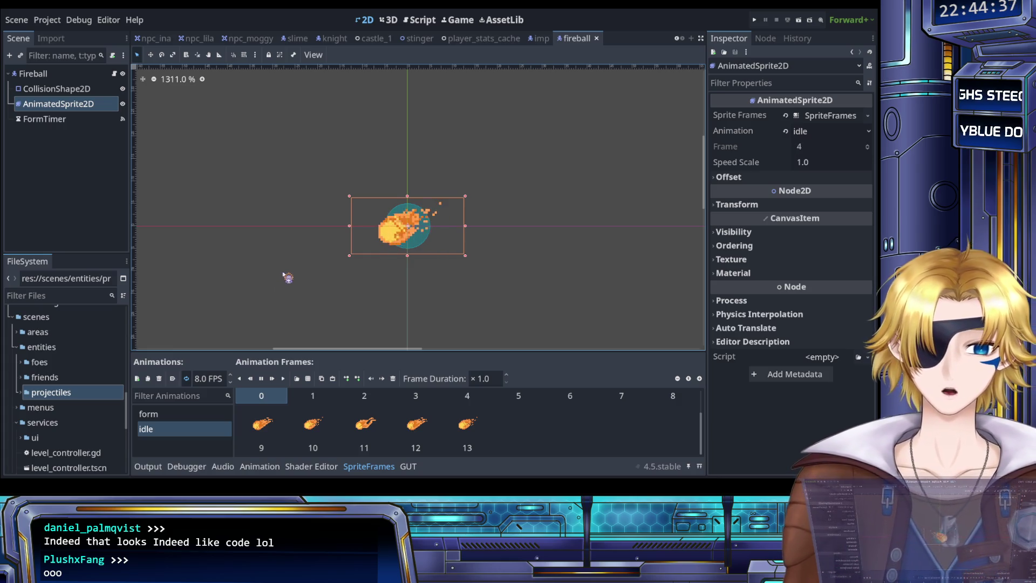
click(542, 39)
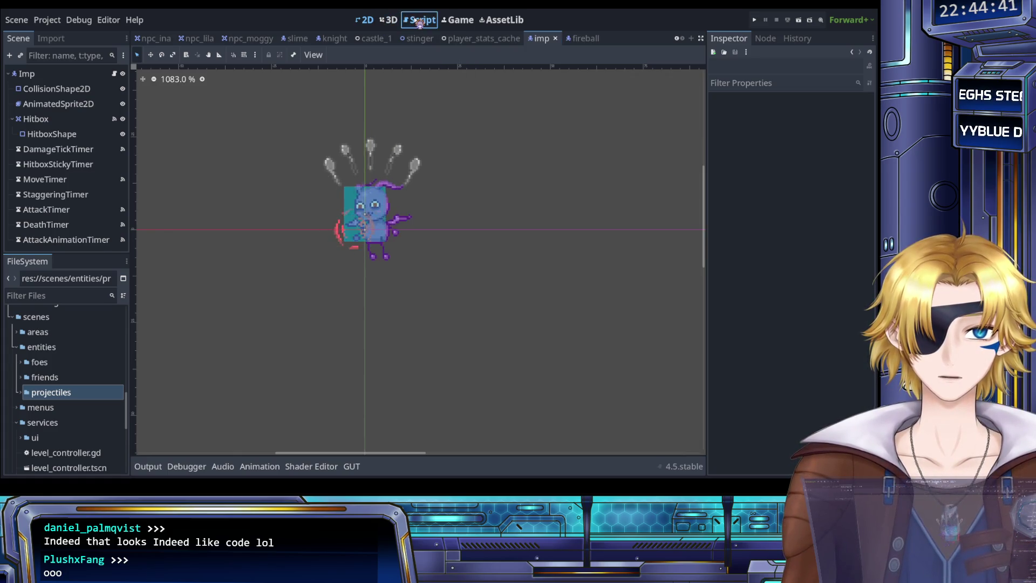
Return to imp.gd and look over the spawn_fireball function declaration.
click(419, 20)
scroll(389, 243, down, 2)
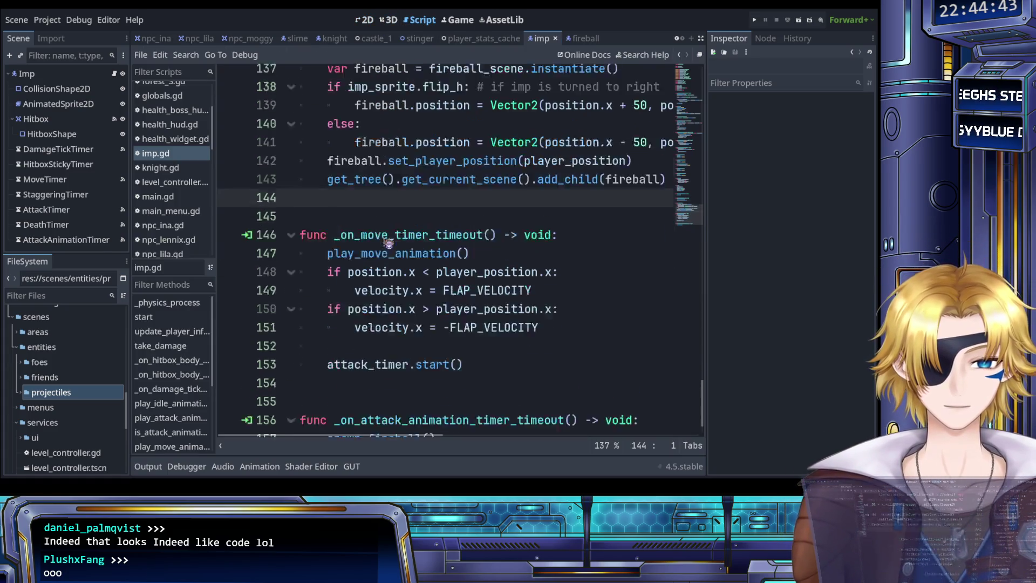
scroll(388, 243, up, 6)
scroll(389, 241, down, 2)
double_click(393, 240)
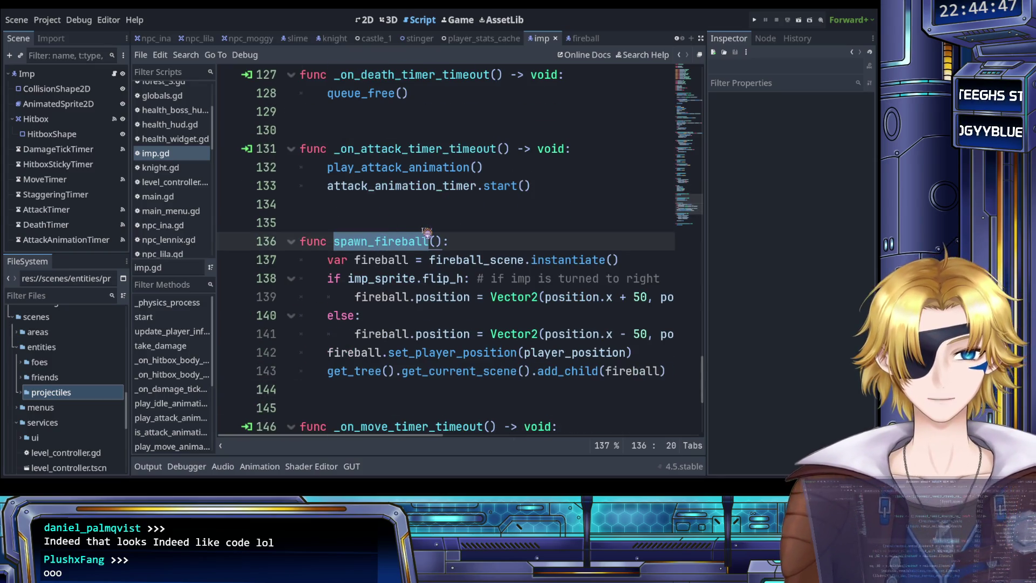
click(399, 225)
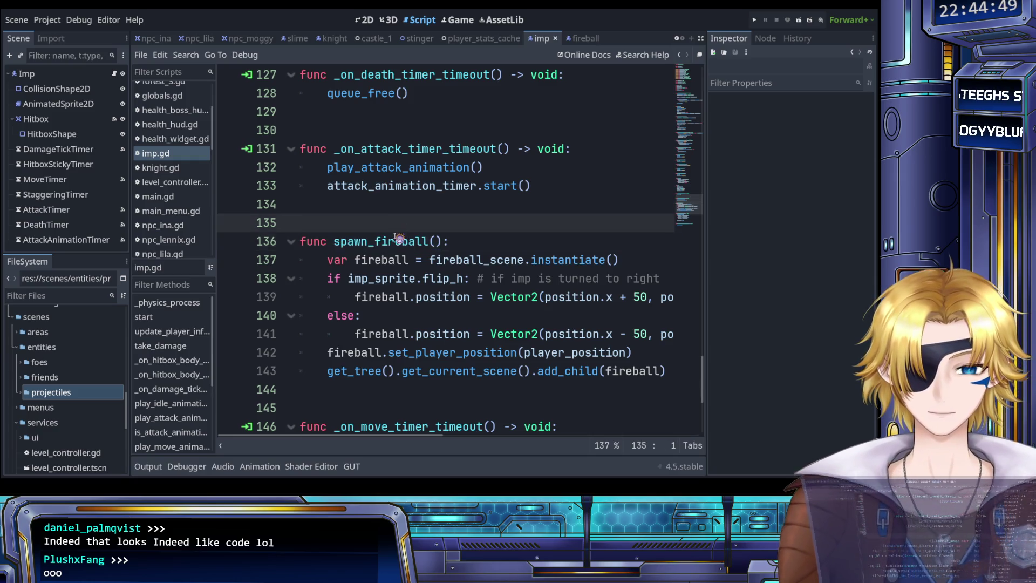
click(445, 241)
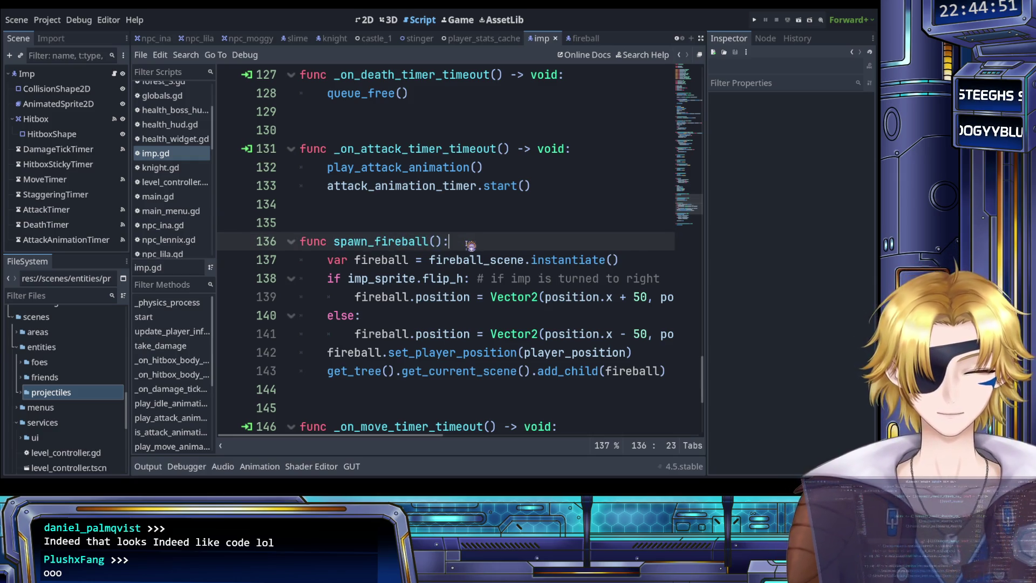
scroll(458, 240, down, 1)
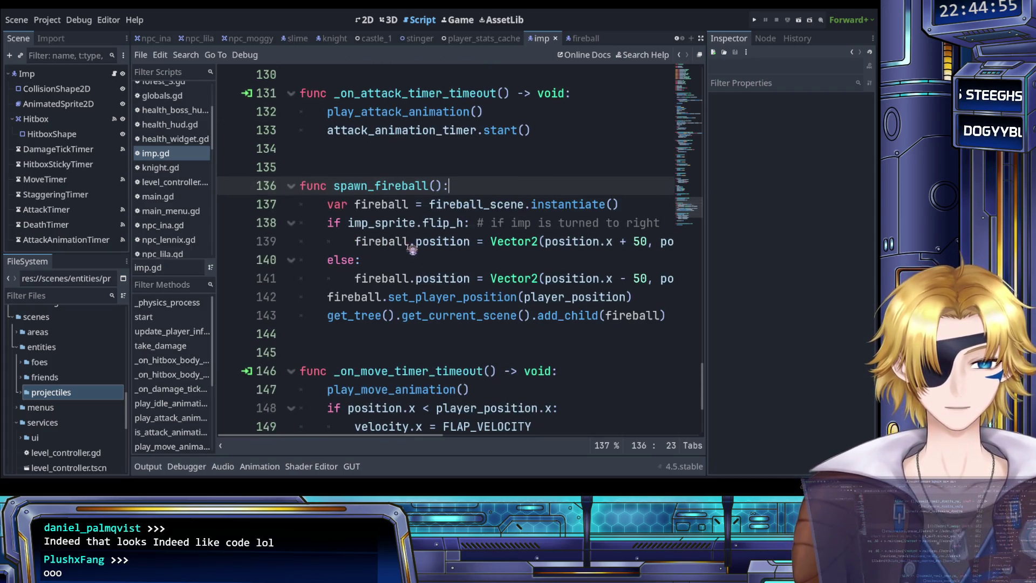
Inspect the imp_sprite.flip_h condition and fireball.position line, then switch to the imp's 2D view.
click(410, 206)
click(410, 226)
drag(348, 223, 463, 223)
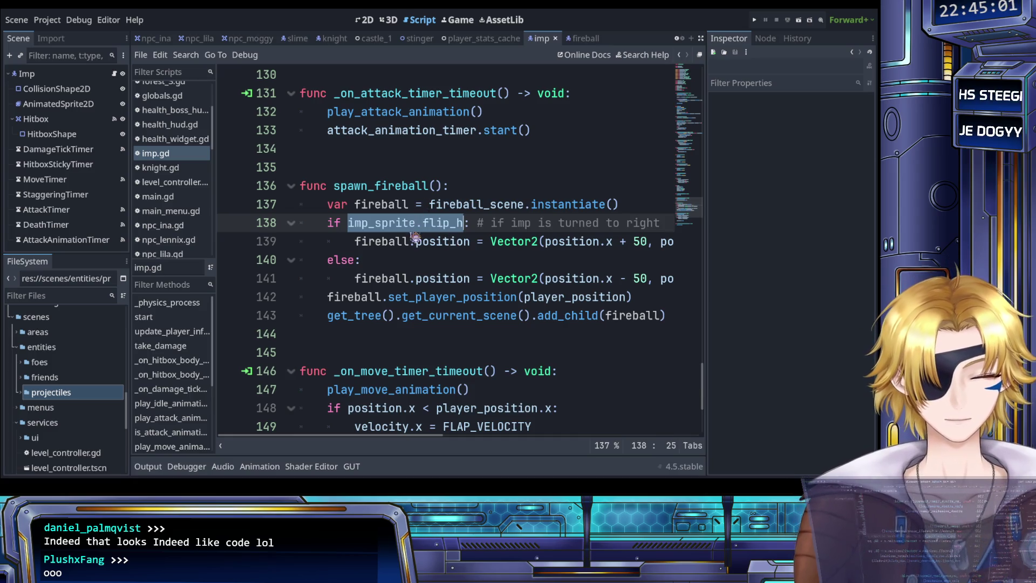
click(366, 243)
drag(355, 241, 417, 241)
click(471, 242)
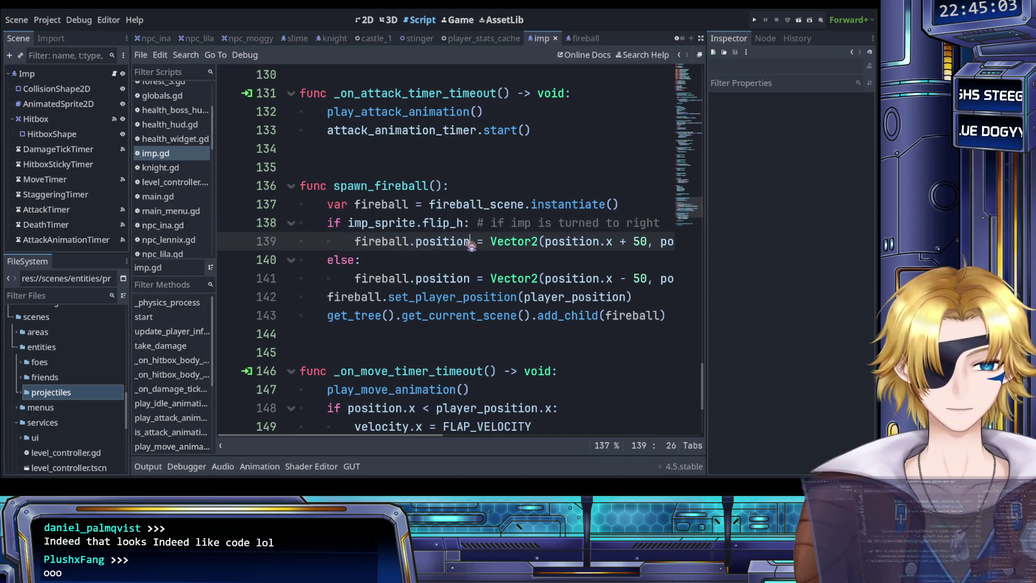
scroll(470, 251, right, 4)
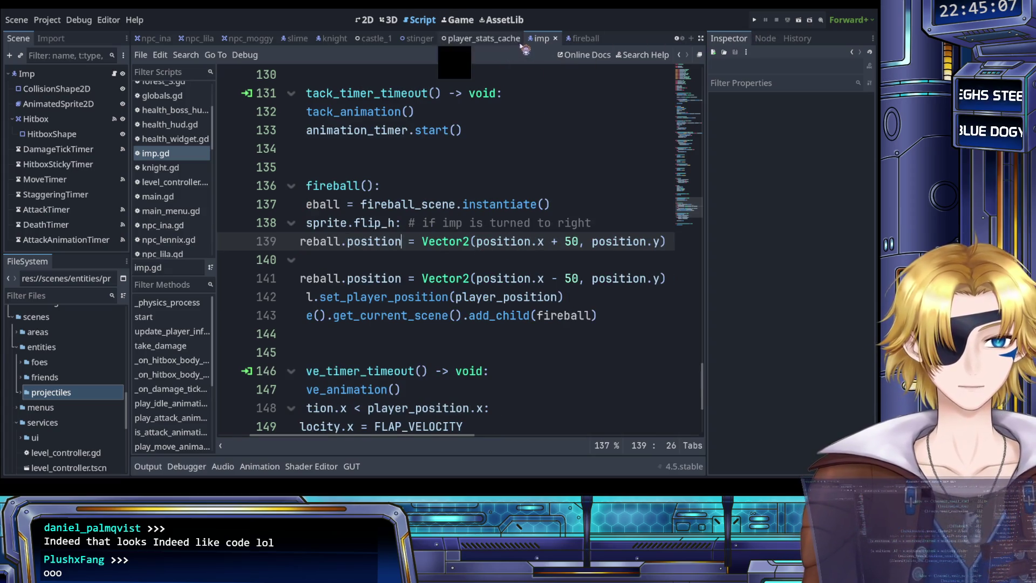
click(365, 20)
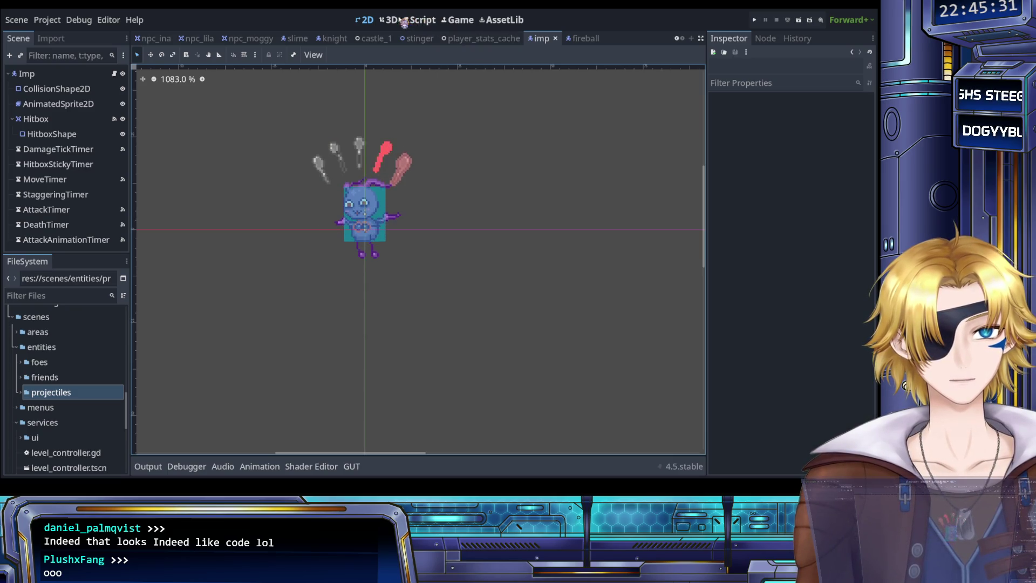
Review spawn_fireball in imp.gd, from the instantiation line through the ±50 facing offsets.
click(422, 21)
click(450, 204)
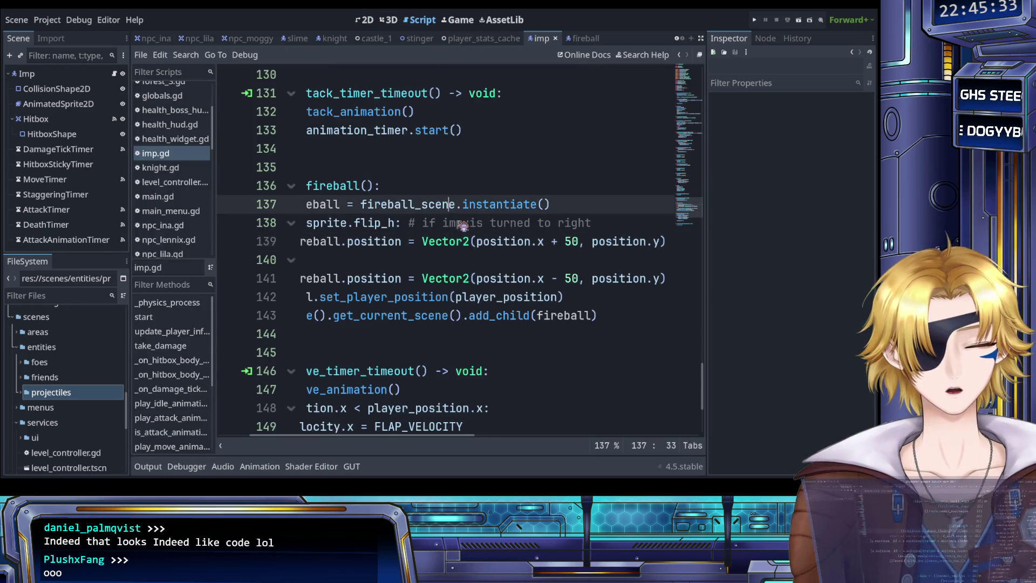
scroll(451, 205, left, 2)
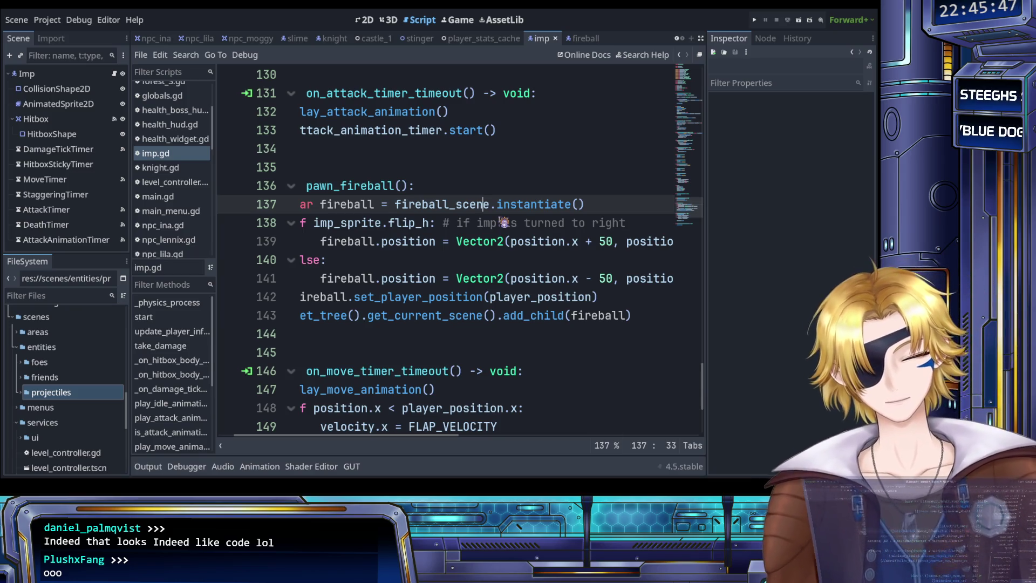
click(423, 242)
scroll(425, 259, down, 1)
scroll(426, 259, up, 1)
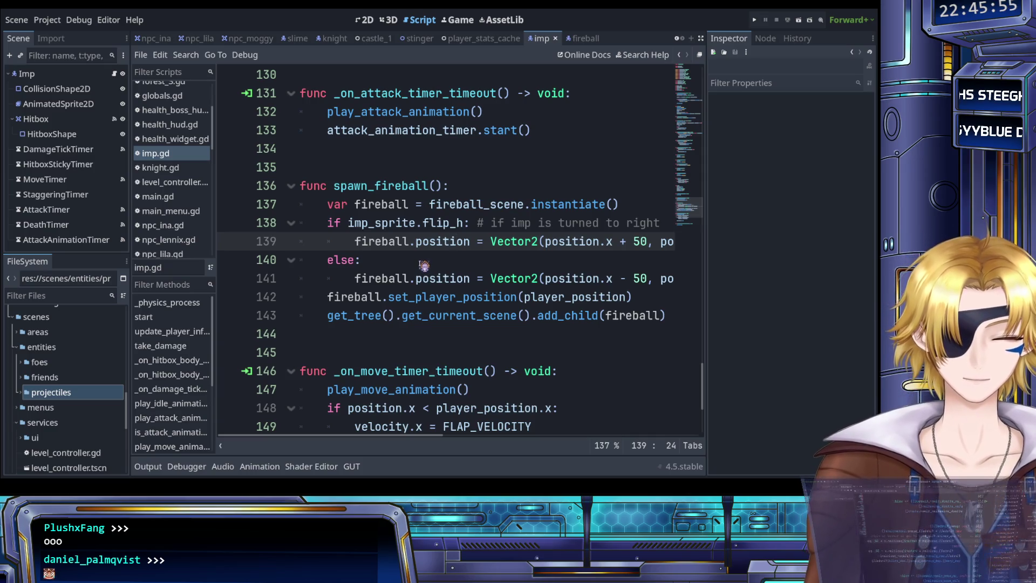
scroll(423, 266, down, 1)
scroll(405, 253, right, 2)
scroll(406, 254, left, 2)
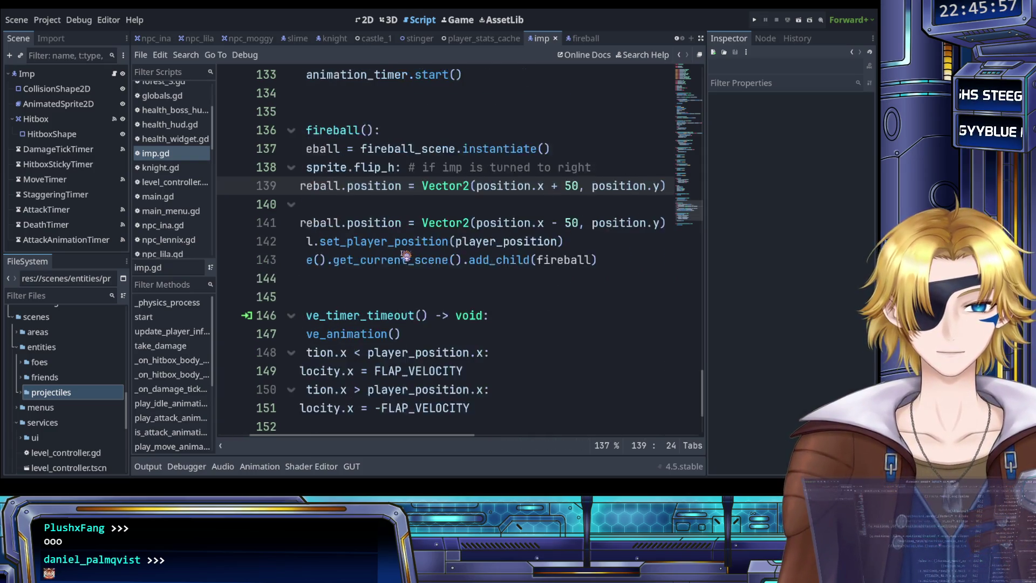
scroll(413, 255, left, 1)
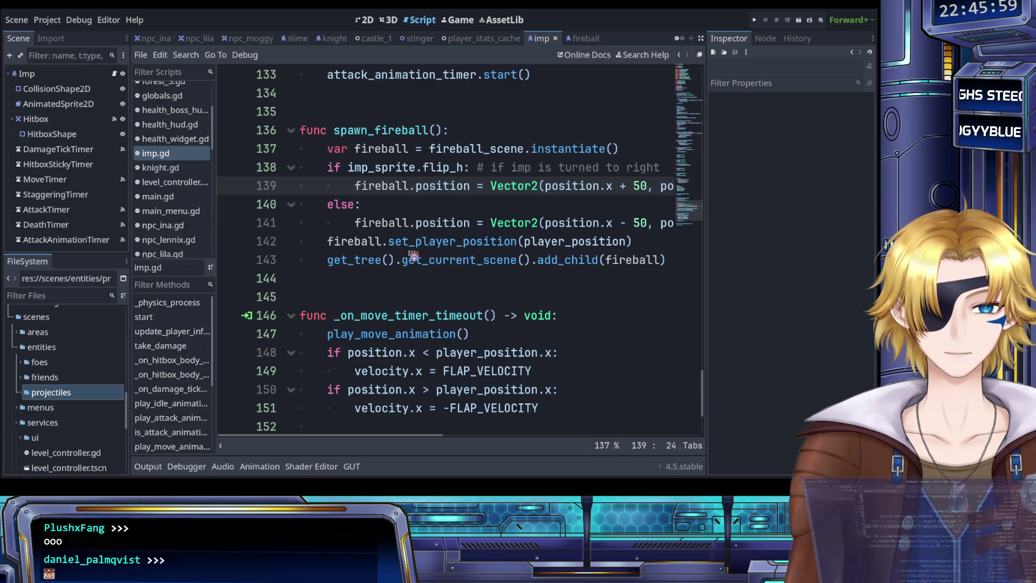
click(421, 242)
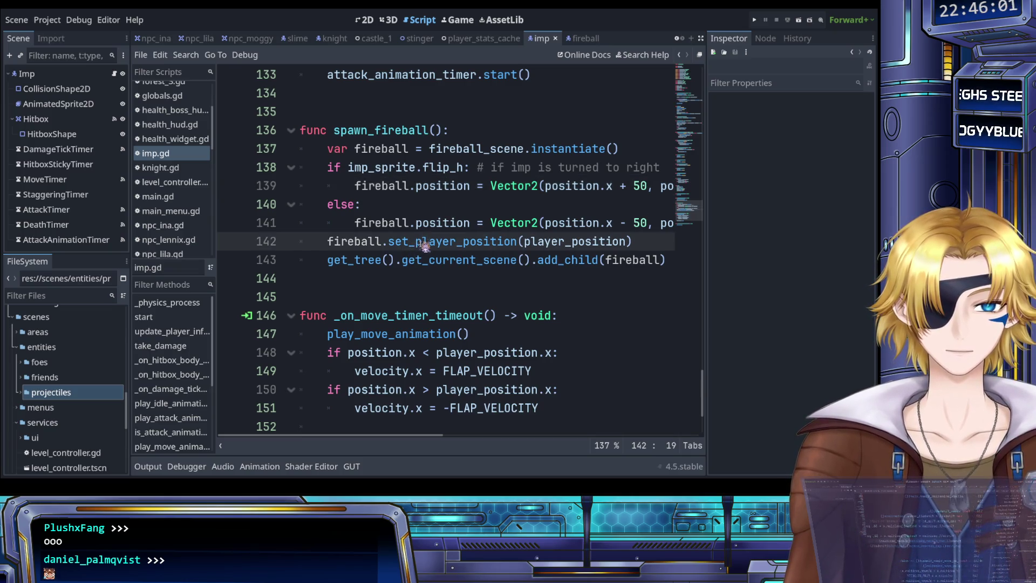
mouse_move(669, 261)
mouse_down()
mouse_move(324, 186)
mouse_move(296, 138)
mouse_up()
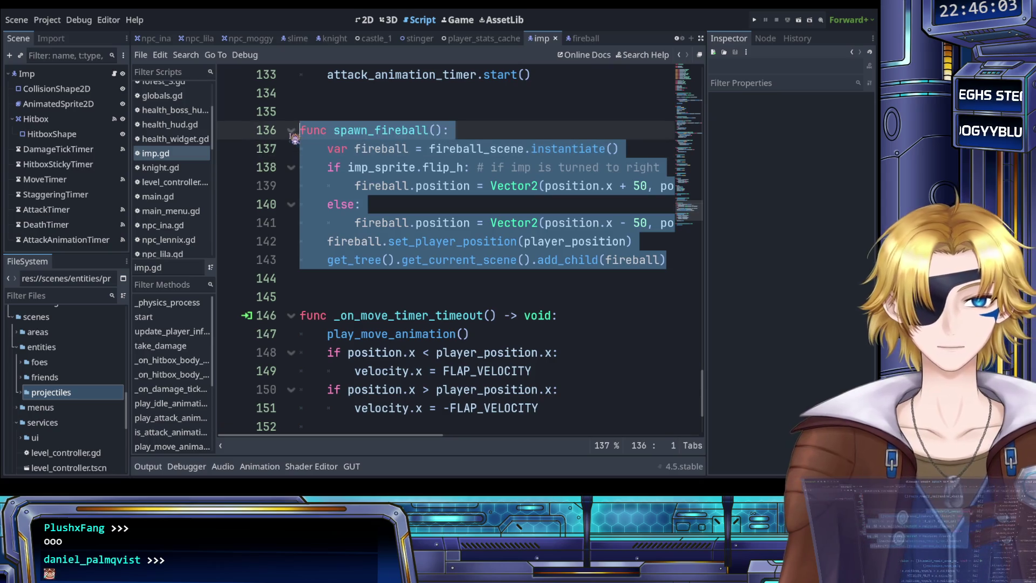
click(409, 204)
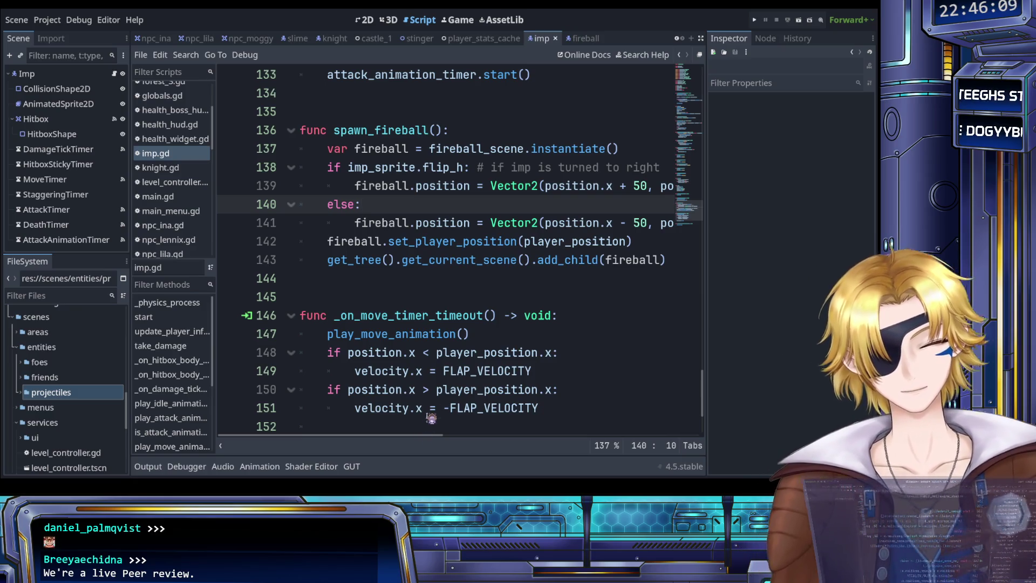
Select the Fireball root node and browse its Transform and Collision Inspector sections.
click(577, 38)
click(57, 104)
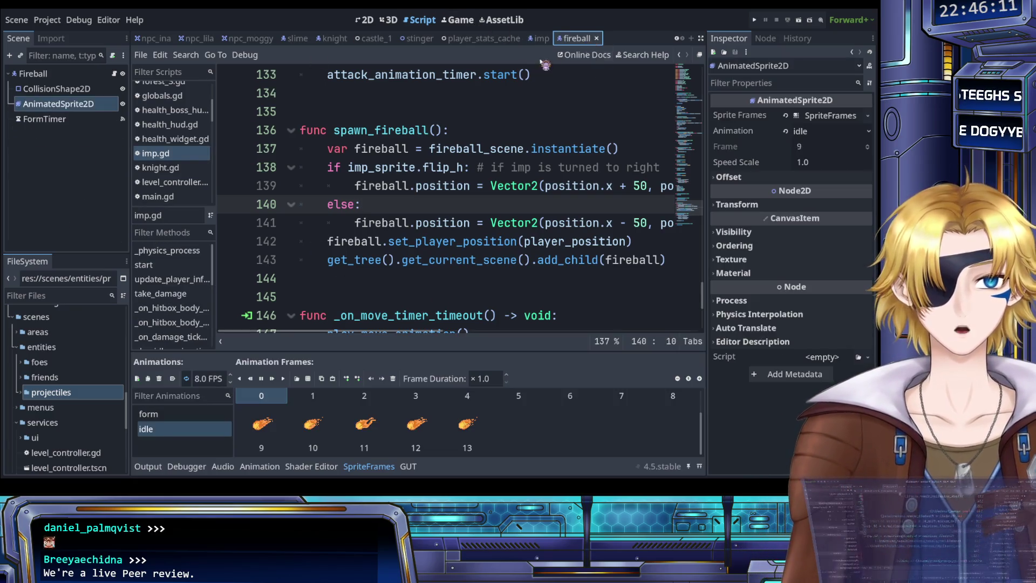
click(33, 74)
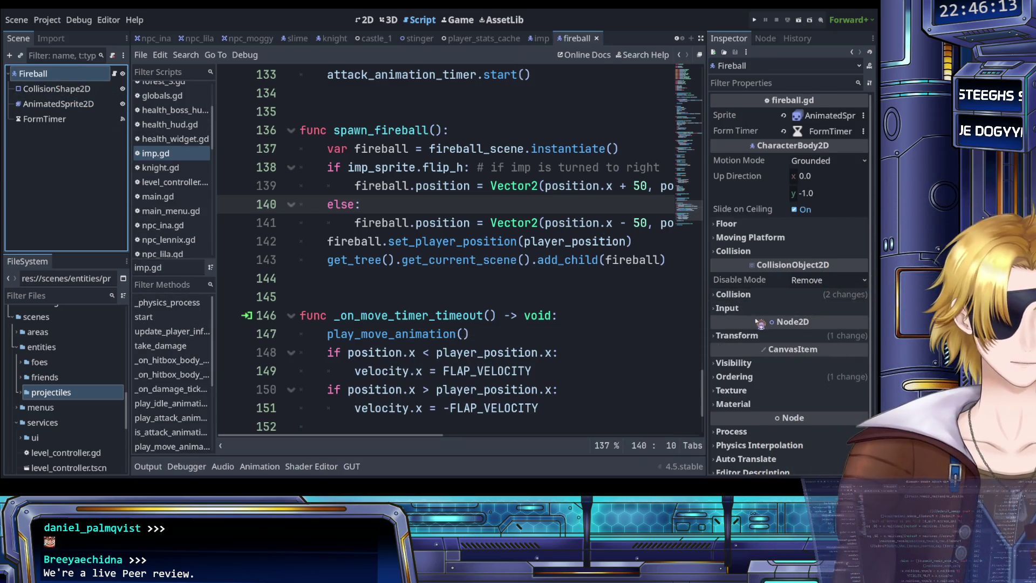
scroll(763, 298, down, 1)
click(762, 296)
click(761, 295)
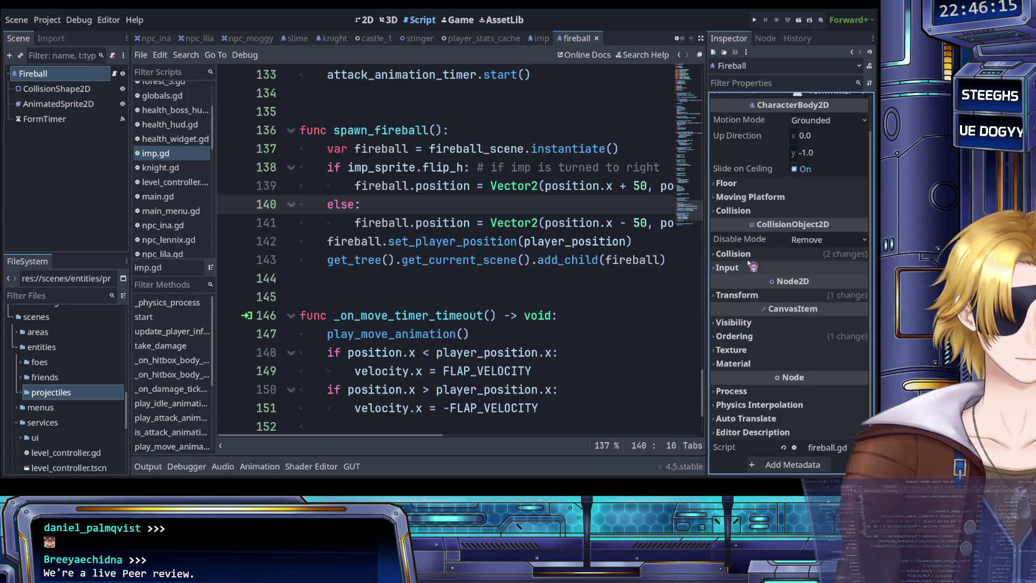
click(751, 256)
click(734, 254)
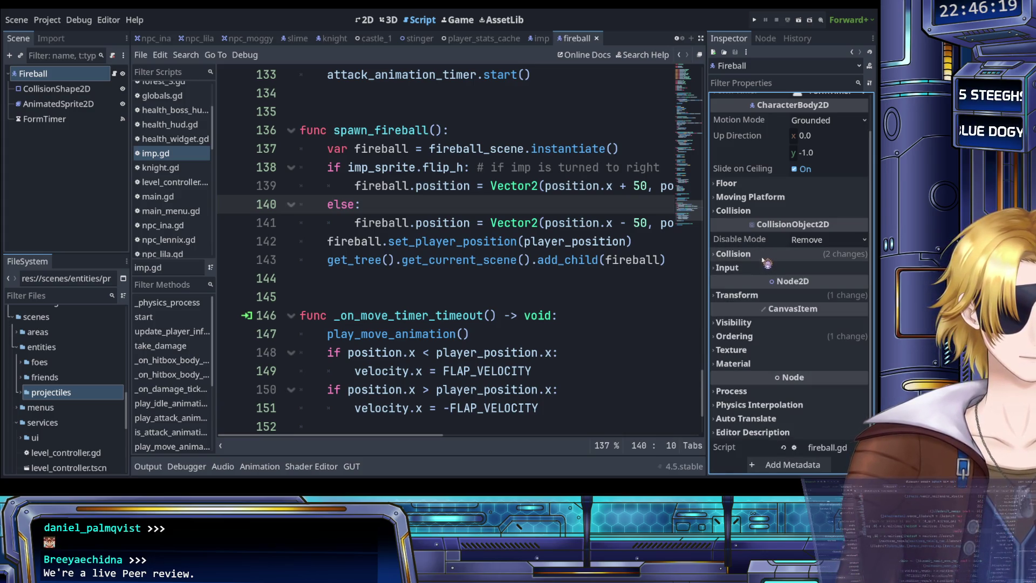
Set the Fireball's Ordering Z Index to 1072 and run the game.
click(759, 339)
click(754, 324)
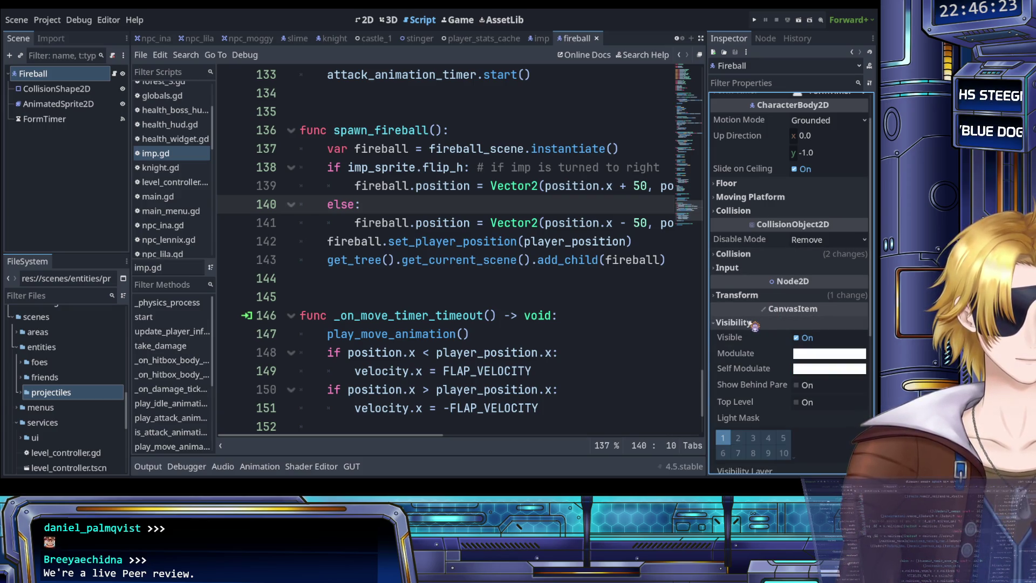
click(755, 324)
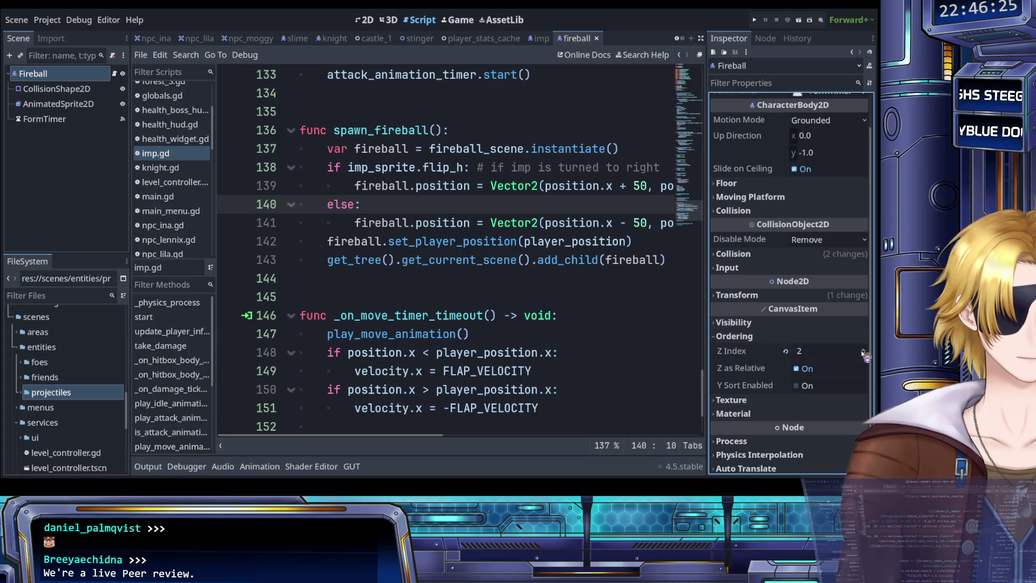
drag(828, 355, 701, 355)
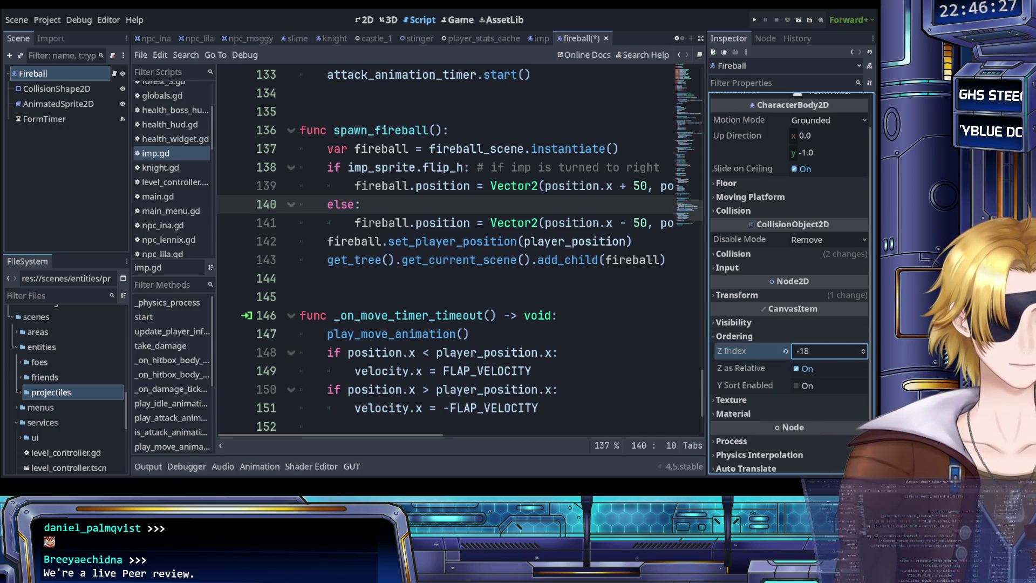
click(755, 21)
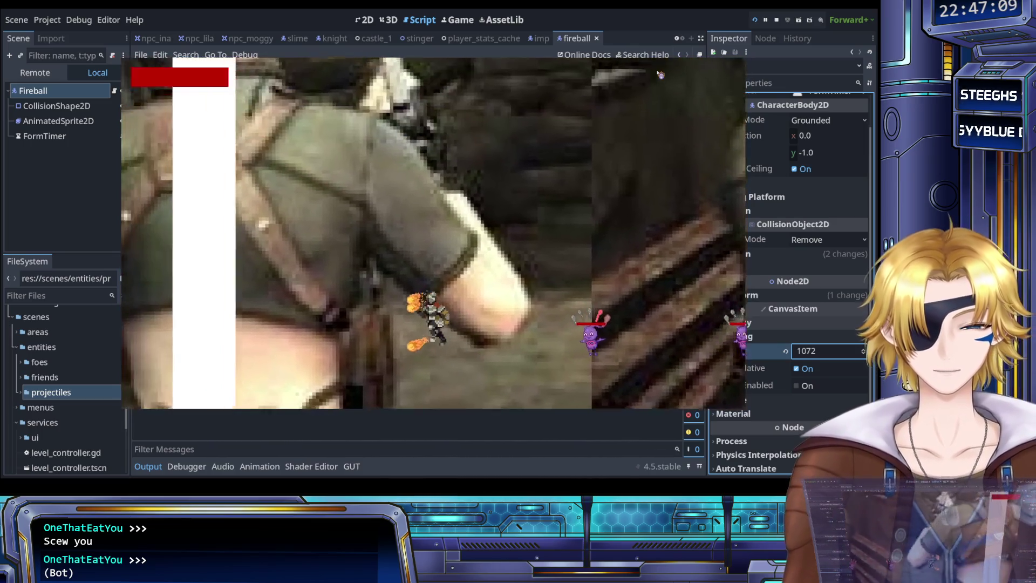
Stop the running fireball test with F8.
key(F8)
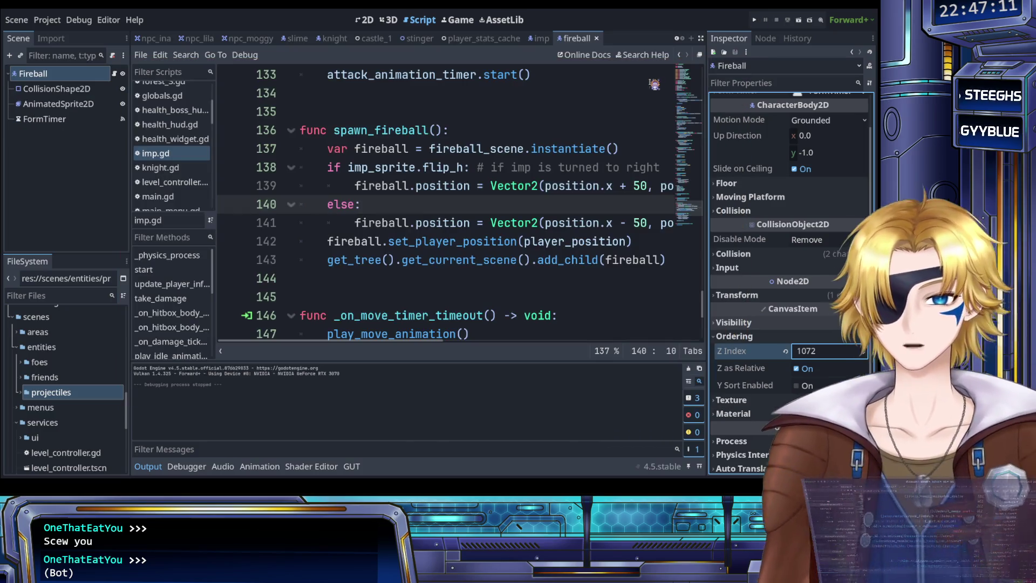
Expand the Fireball's Collision layer and mask settings, then revisit lines 144 and 140 of imp.gd.
click(750, 253)
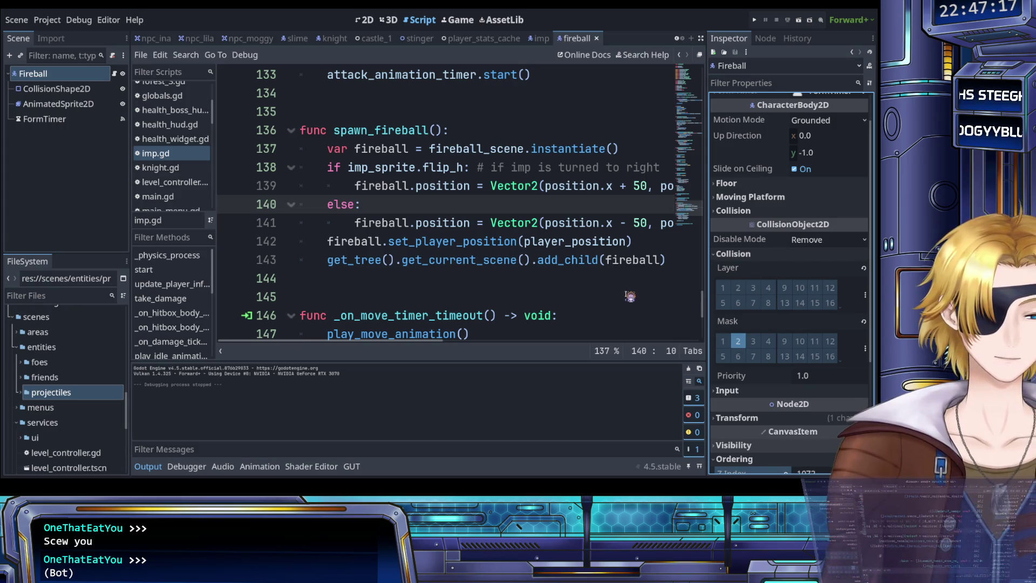
click(551, 277)
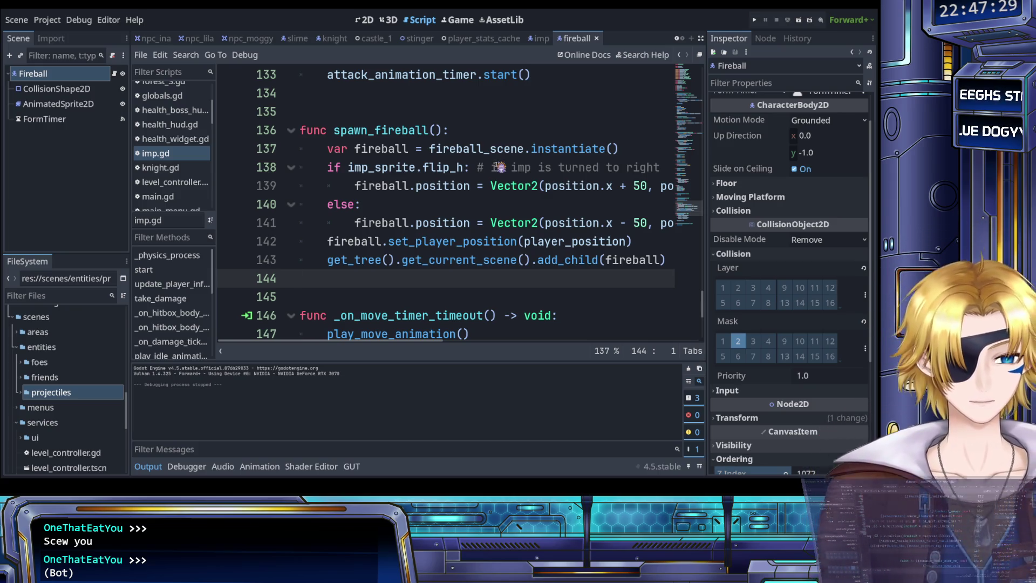
click(438, 204)
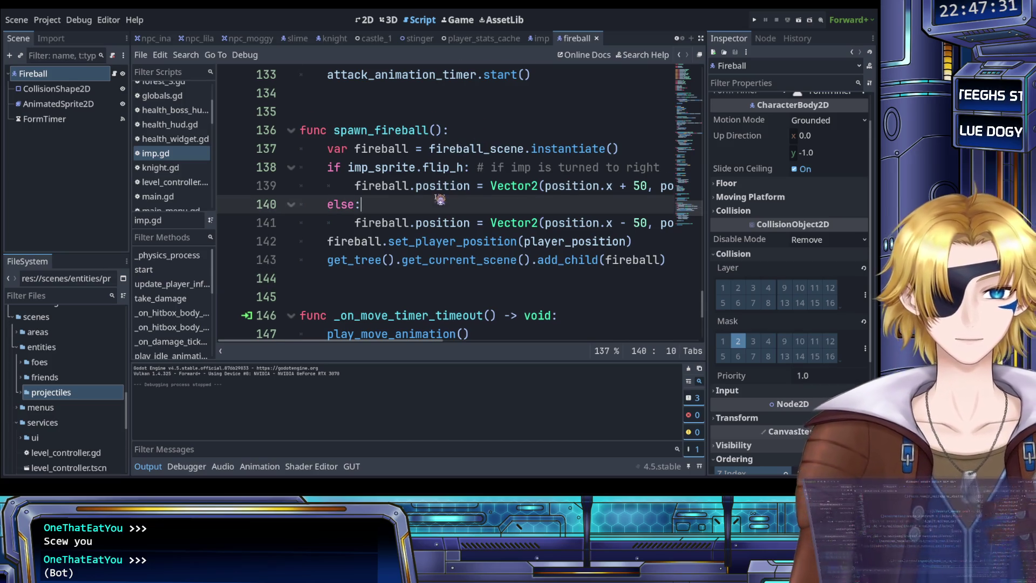
Bring spawn_fireball into view and begin typing set_ on the right-facing position line 139.
scroll(440, 199, down, 2)
scroll(440, 199, up, 1)
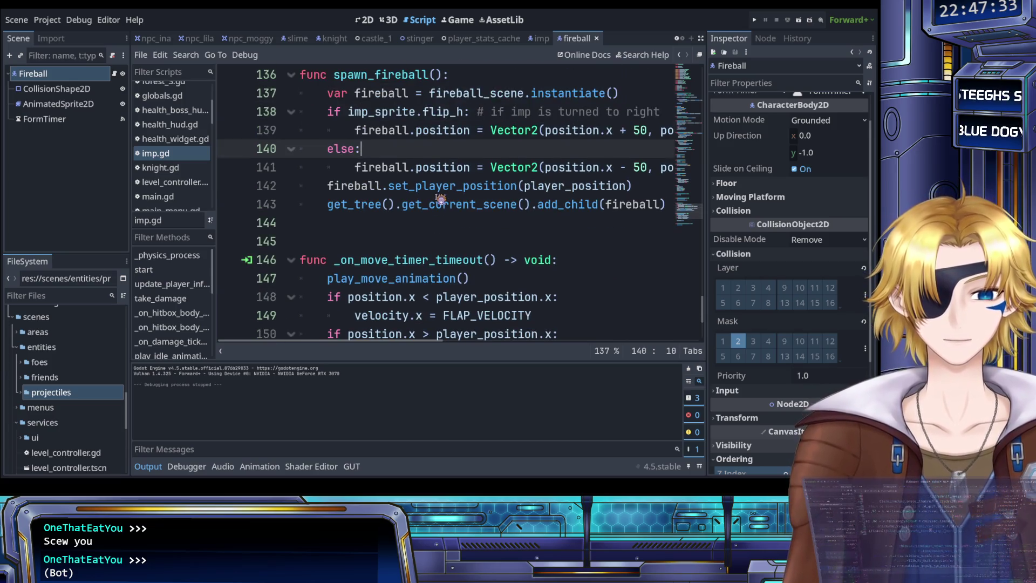
scroll(440, 198, down, 3)
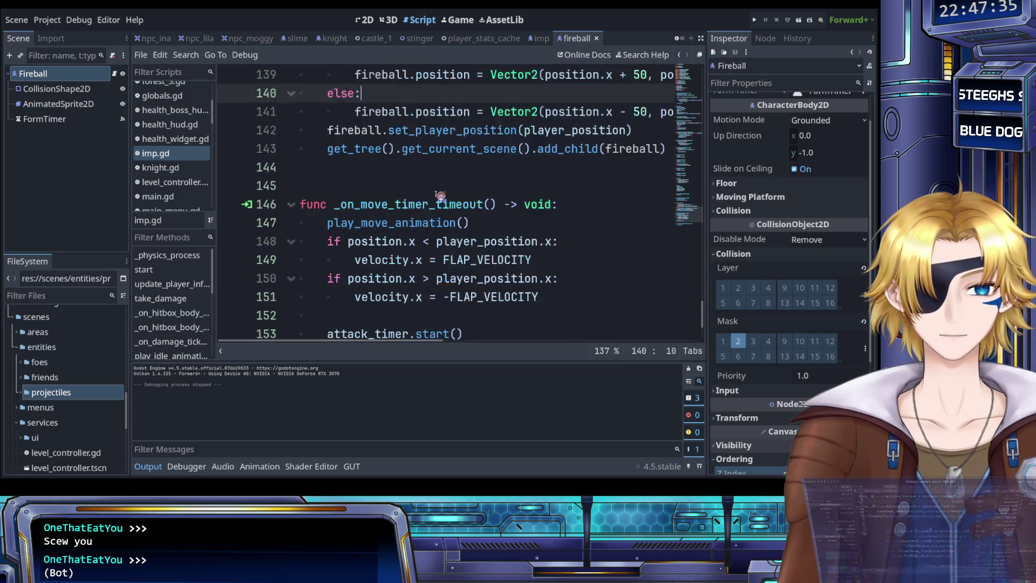
scroll(441, 197, up, 9)
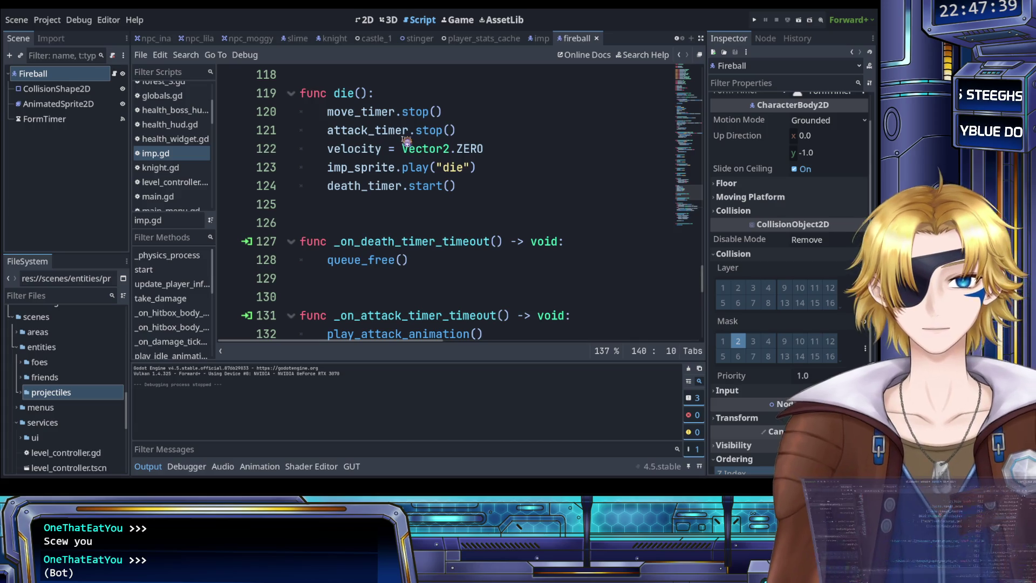
scroll(402, 138, down, 8)
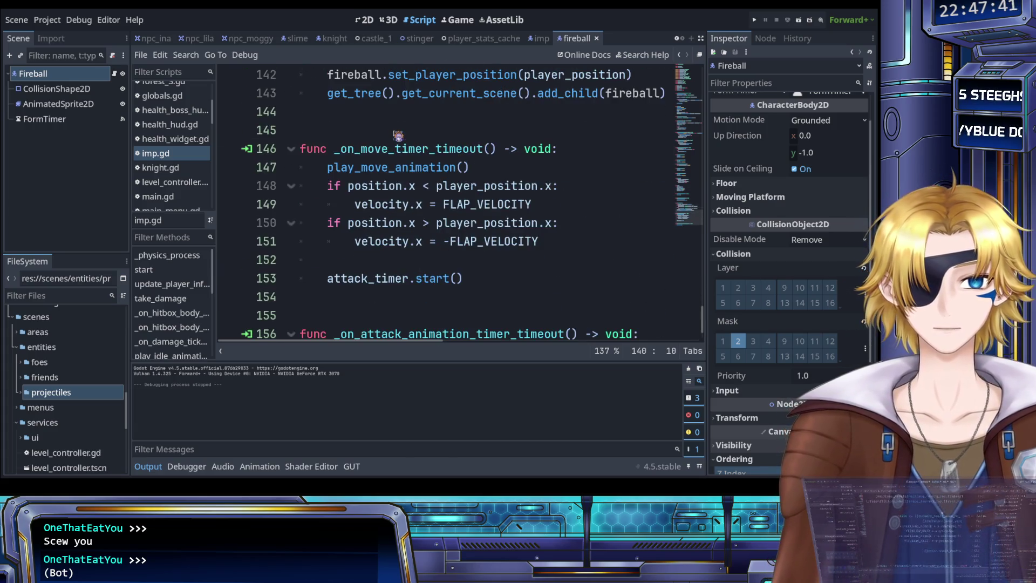
scroll(398, 135, down, 1)
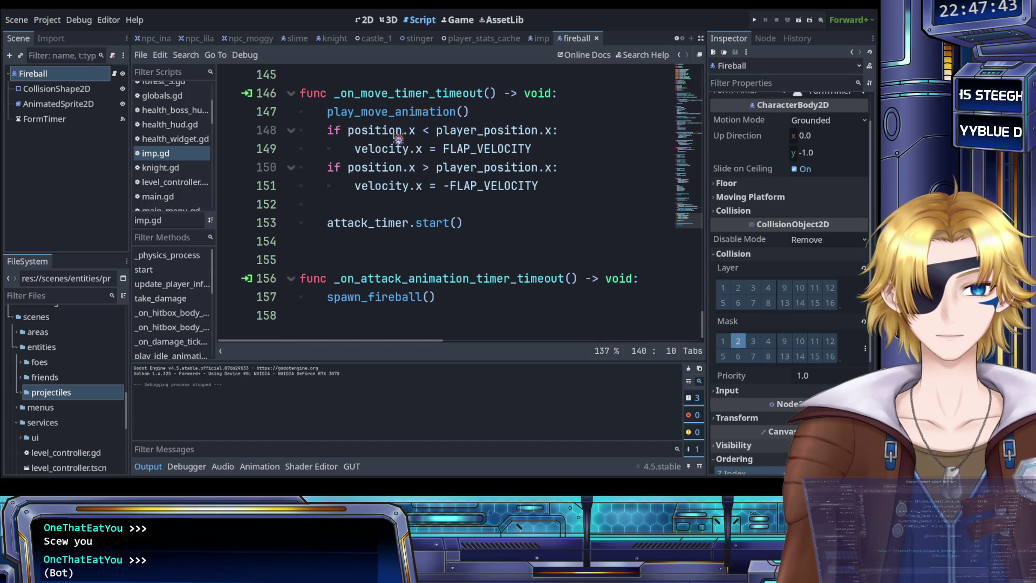
scroll(398, 138, up, 5)
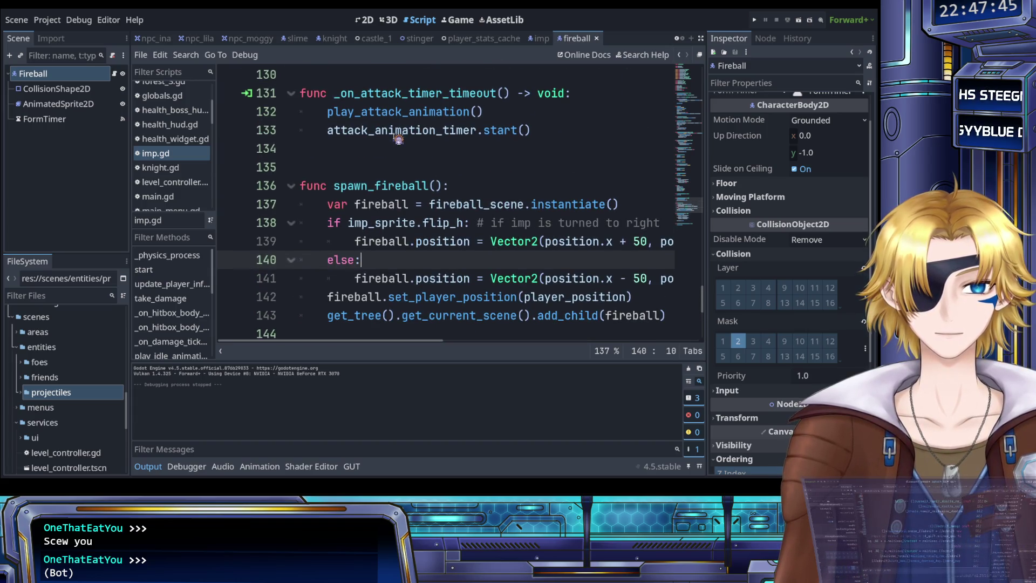
scroll(399, 139, up, 2)
scroll(399, 143, down, 4)
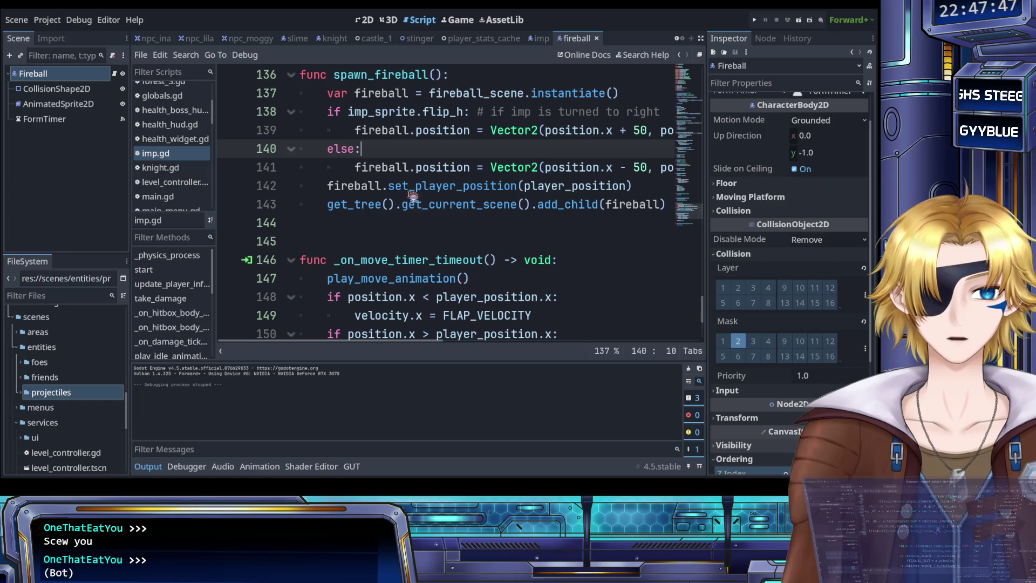
scroll(413, 194, up, 1)
click(433, 226)
click(435, 189)
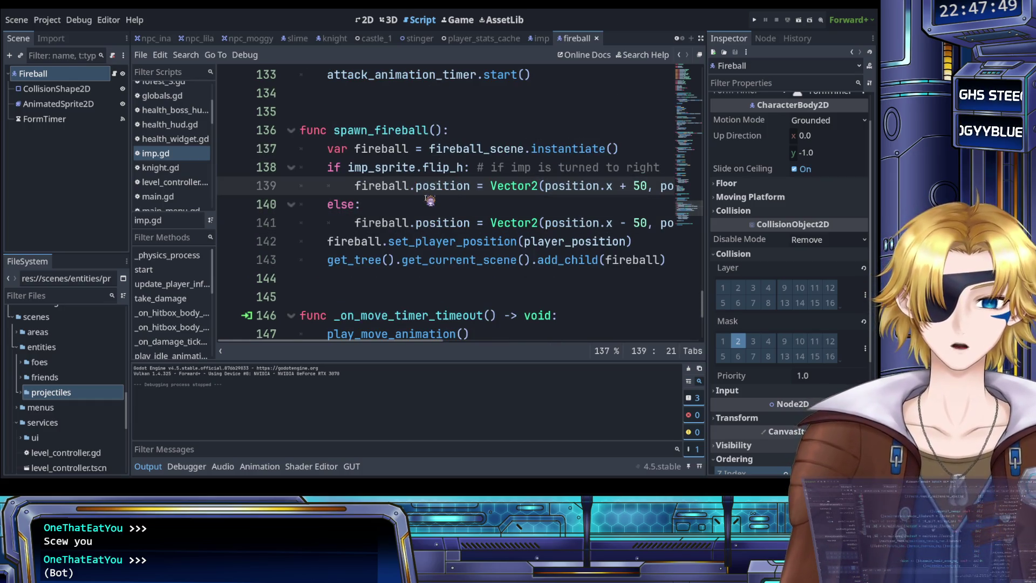
scroll(430, 200, right, 4)
scroll(430, 200, left, 4)
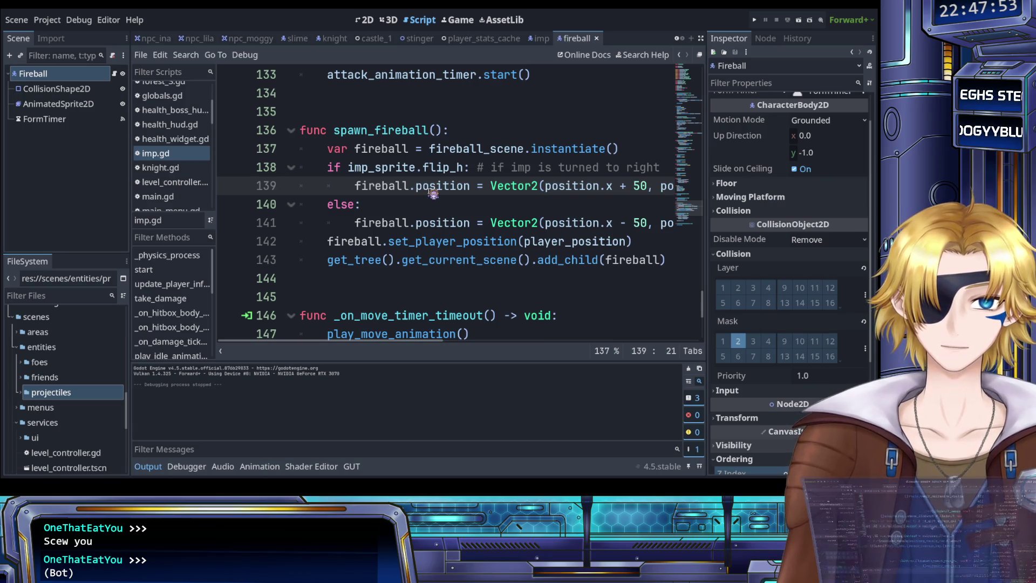
text(set_)
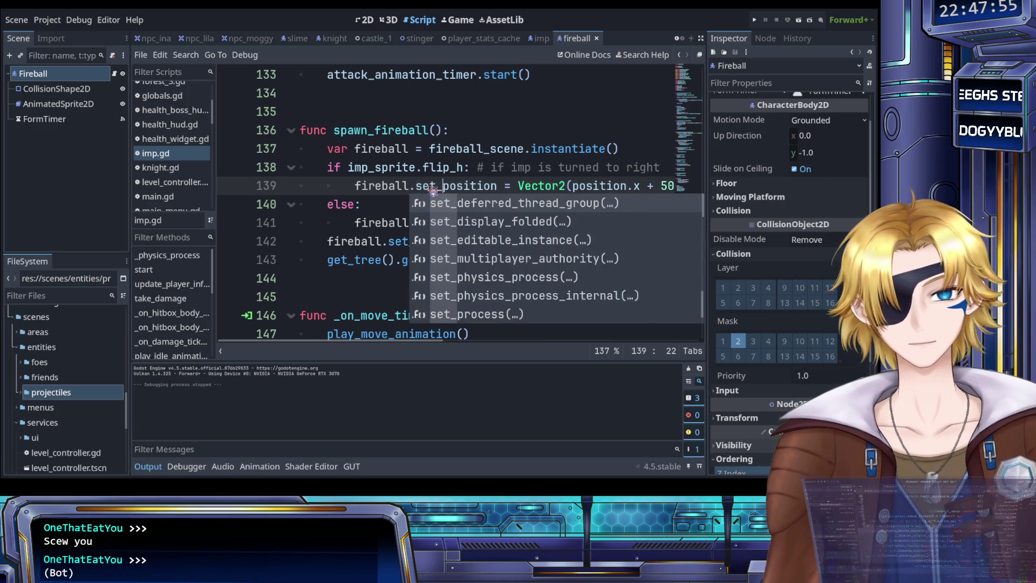
Finish line 139 as fireball.set_position(Vector2(position.x + 50, position.y)) with its closing parenthesis.
click(497, 186)
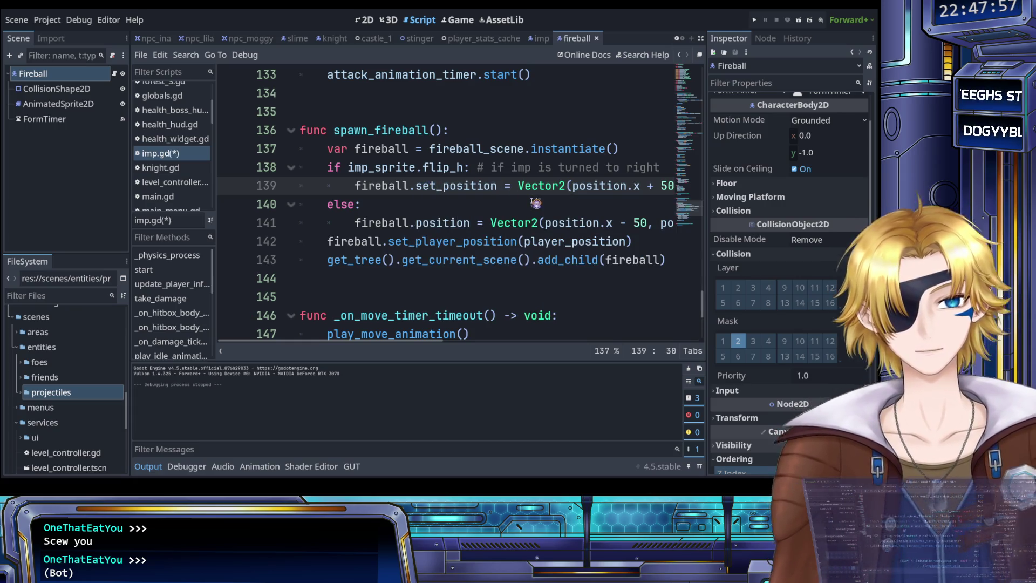
text(()
key(Delete)
key(Delete)
key(Delete)
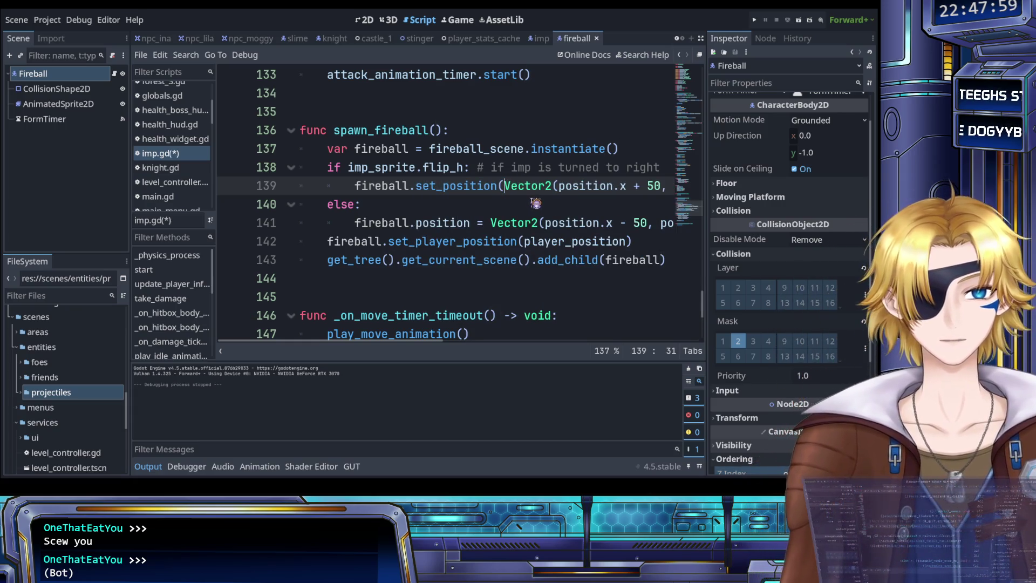
key(End)
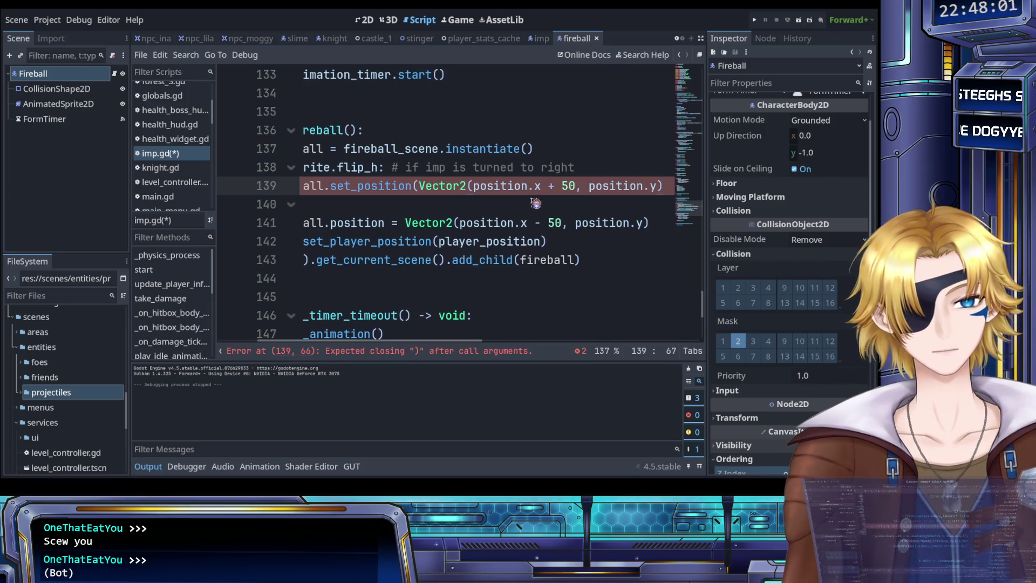
text())
scroll(531, 203, left, 3)
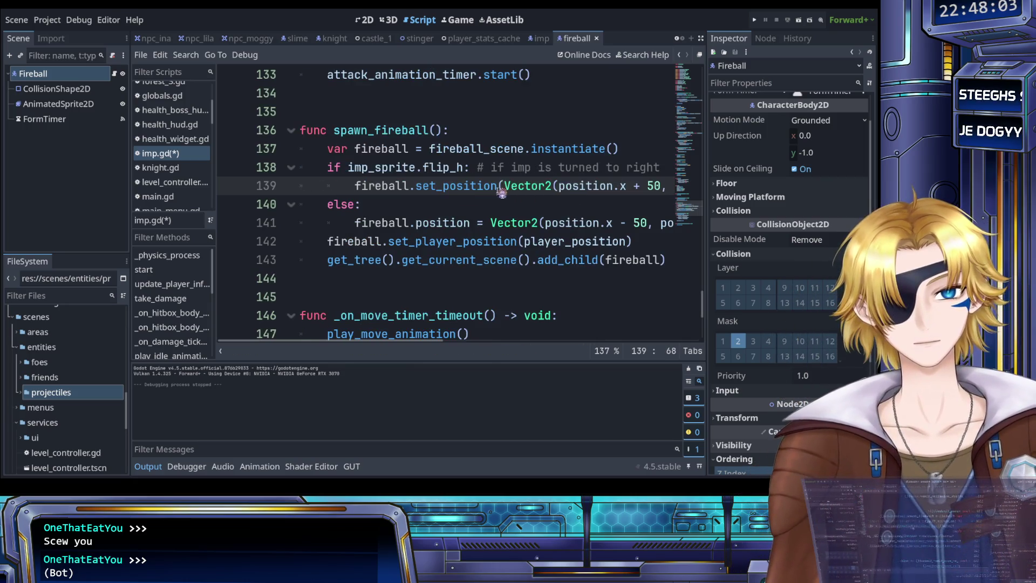
click(458, 186)
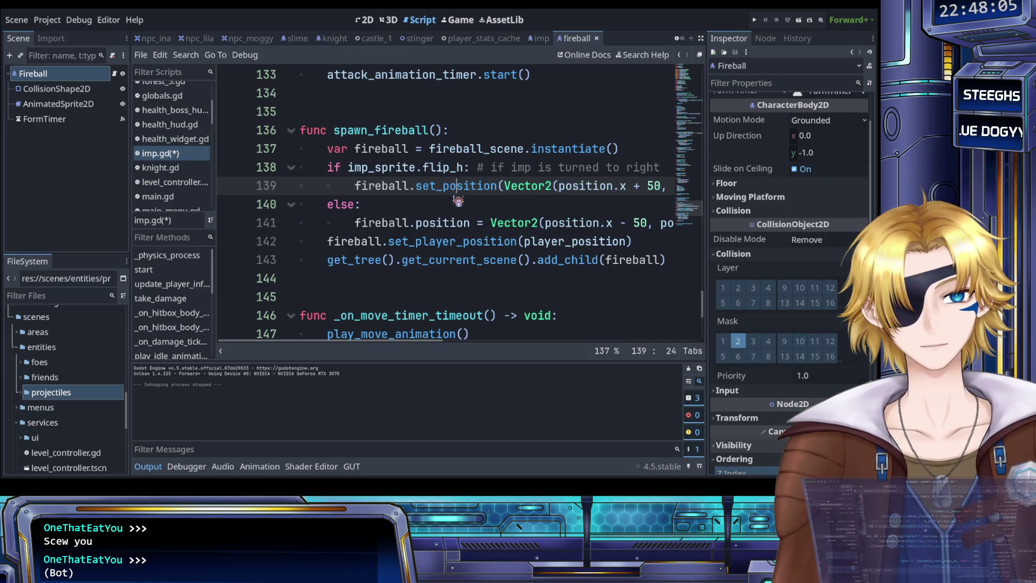
scroll(400, 194, up, 1)
click(471, 193)
click(373, 188)
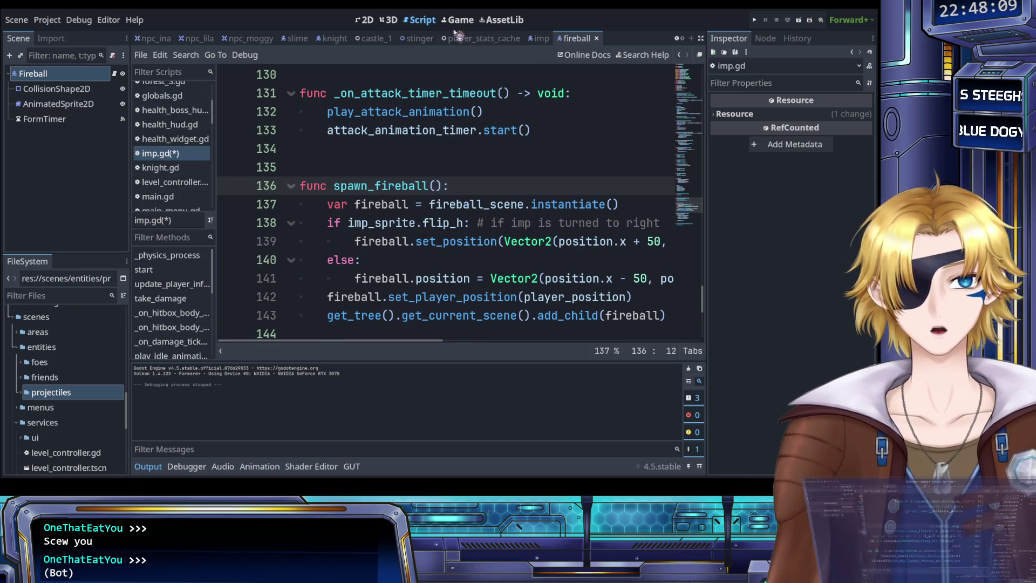
Open fireball.gd and place the caret before move_and_slide in _physics_process.
scroll(178, 119, up, 3)
click(165, 102)
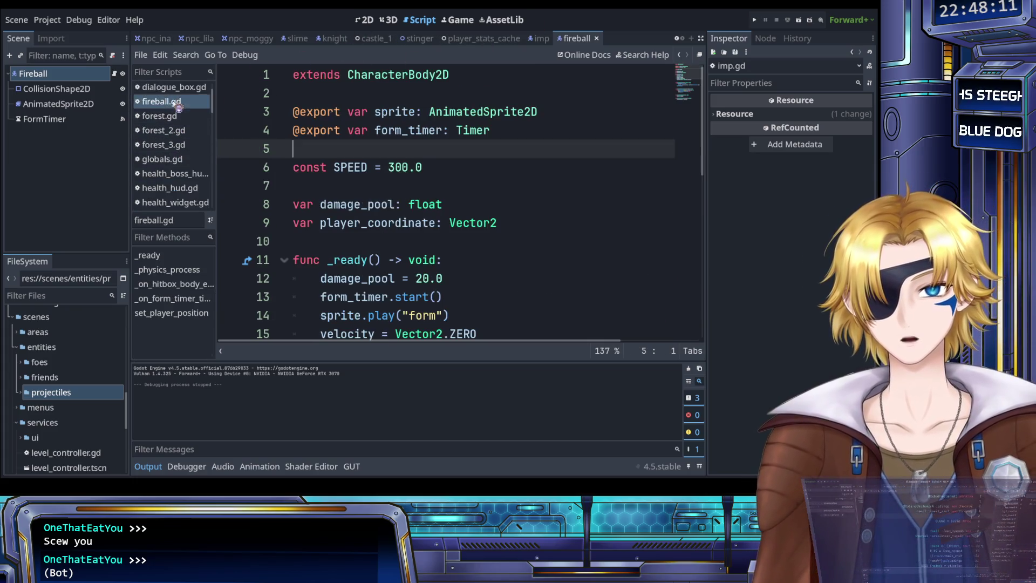
scroll(421, 185, down, 5)
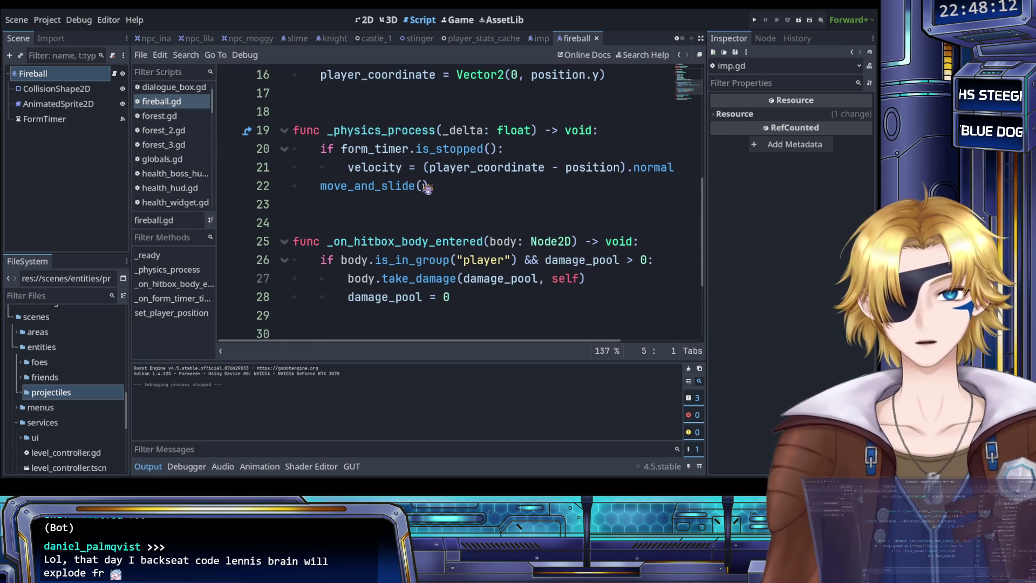
click(321, 186)
Try adding a set_position line above move_and_slide, undo the edits, and save fireball.gd.
key(Return)
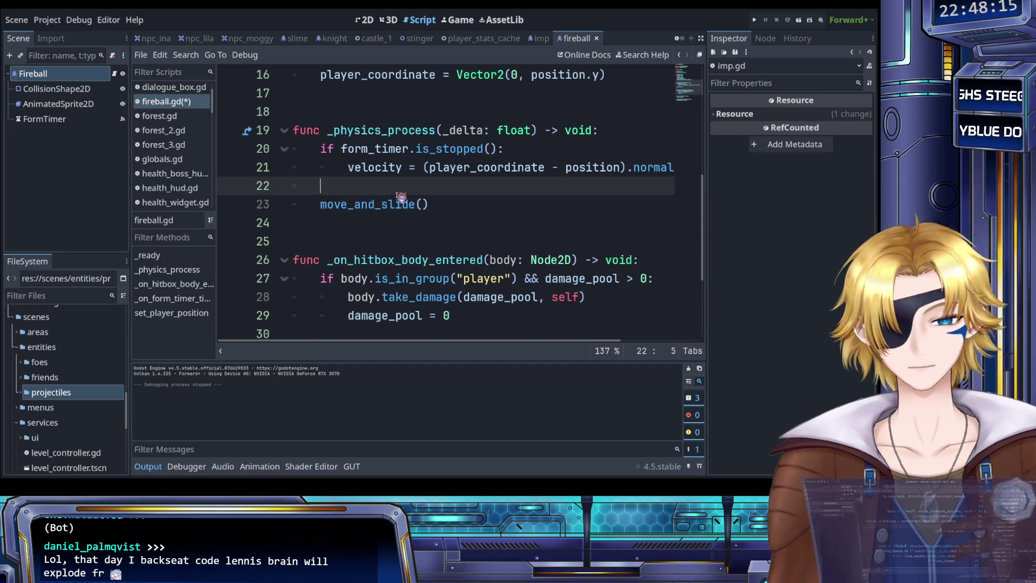
text(set_pos)
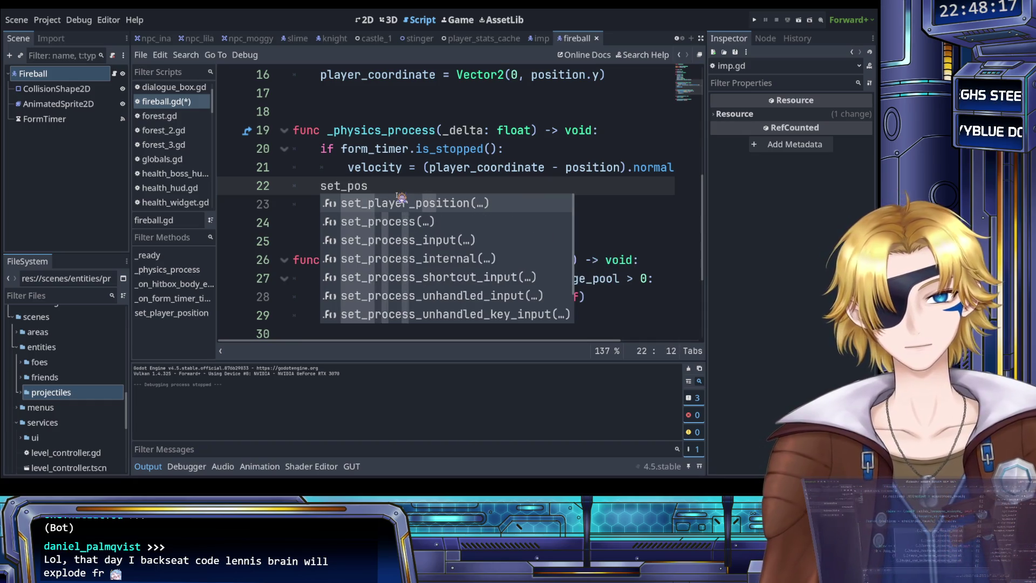
text(ition)
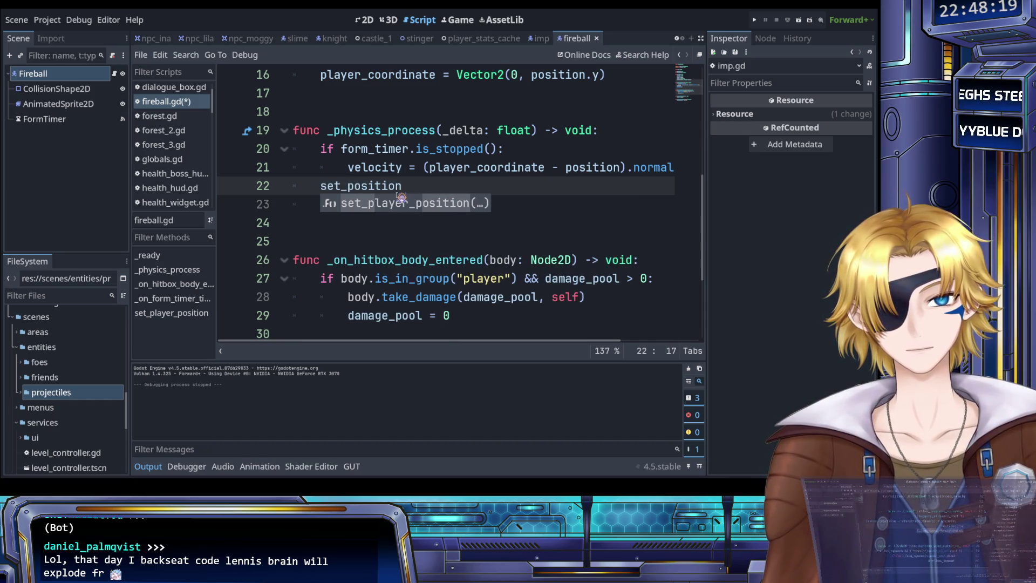
key(BackSpace)
key(BackSpace)
key(BackSpace)
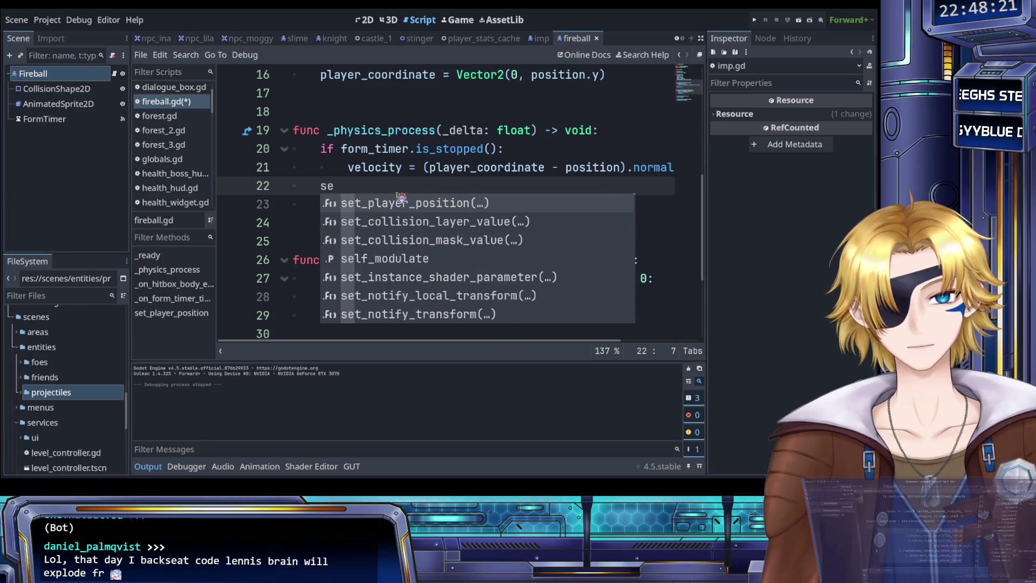
text(position)
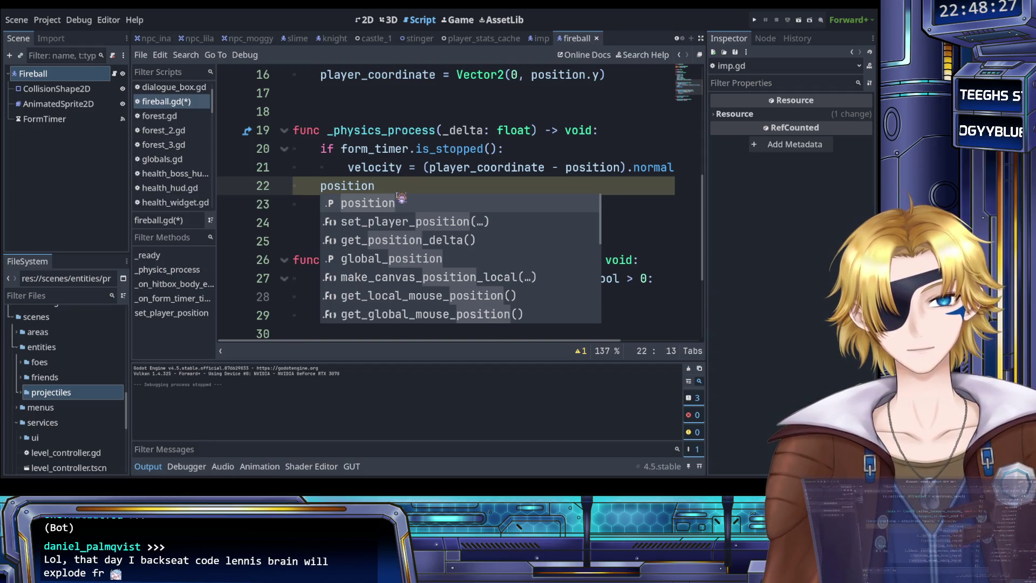
key(BackSpace)
key(BackSpace)
key(BackSpace)
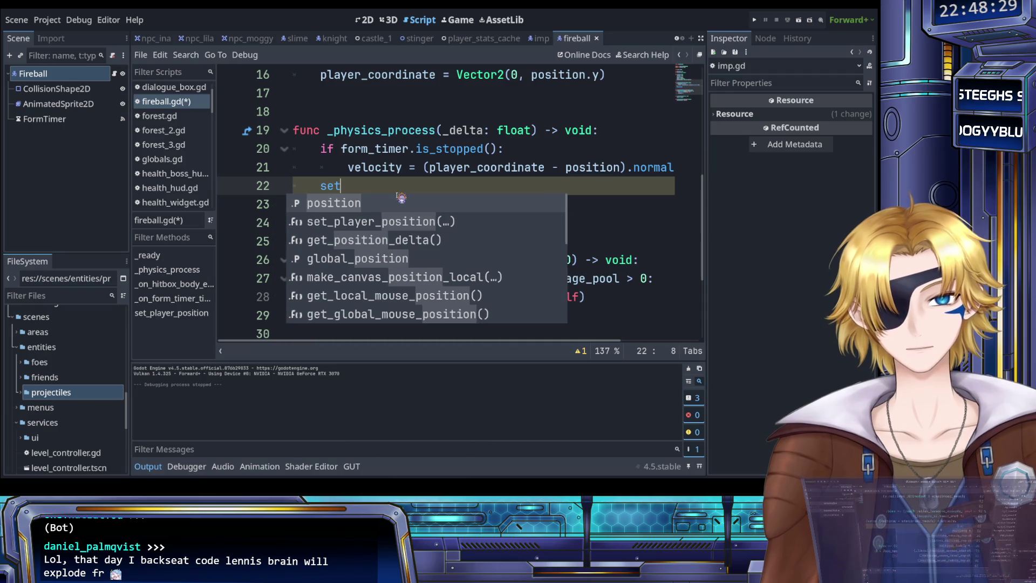
text(s)
key(ctrl+z)
key(ctrl+s)
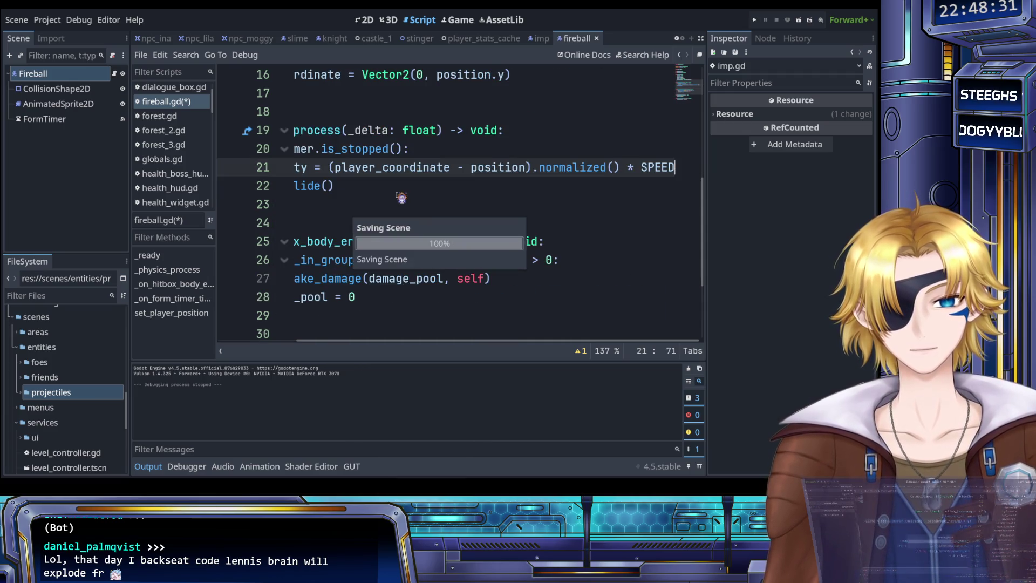
scroll(414, 134, left, 3)
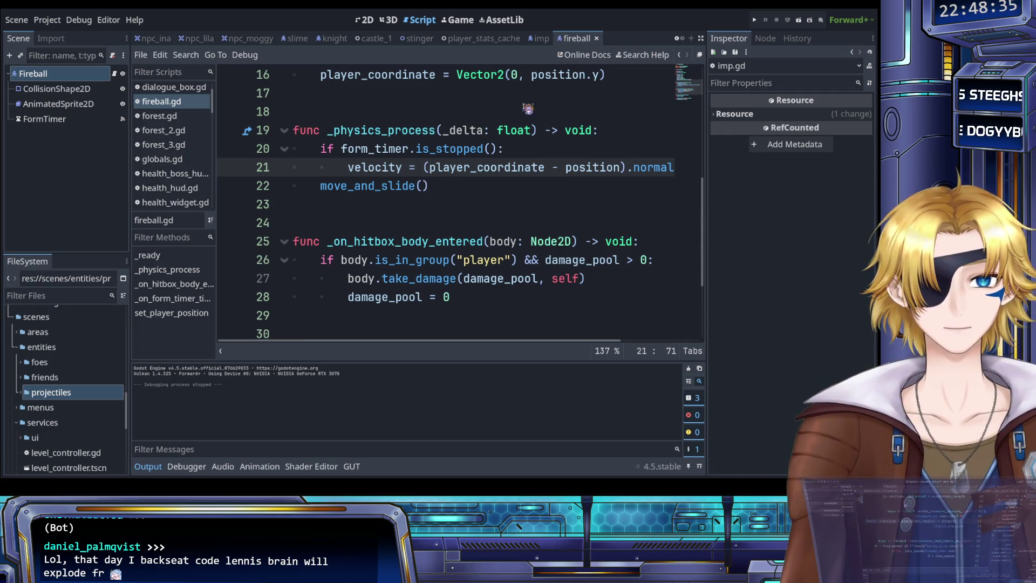
scroll(417, 235, down, 2)
Return to the imp scene and open imp.gd in the script editor.
drag(367, 326, 335, 317)
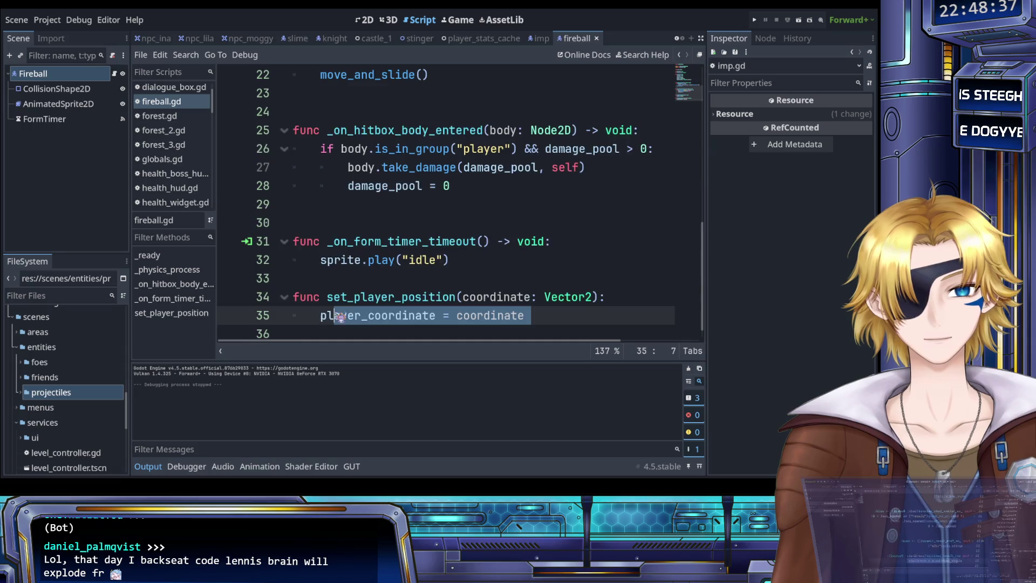
click(350, 332)
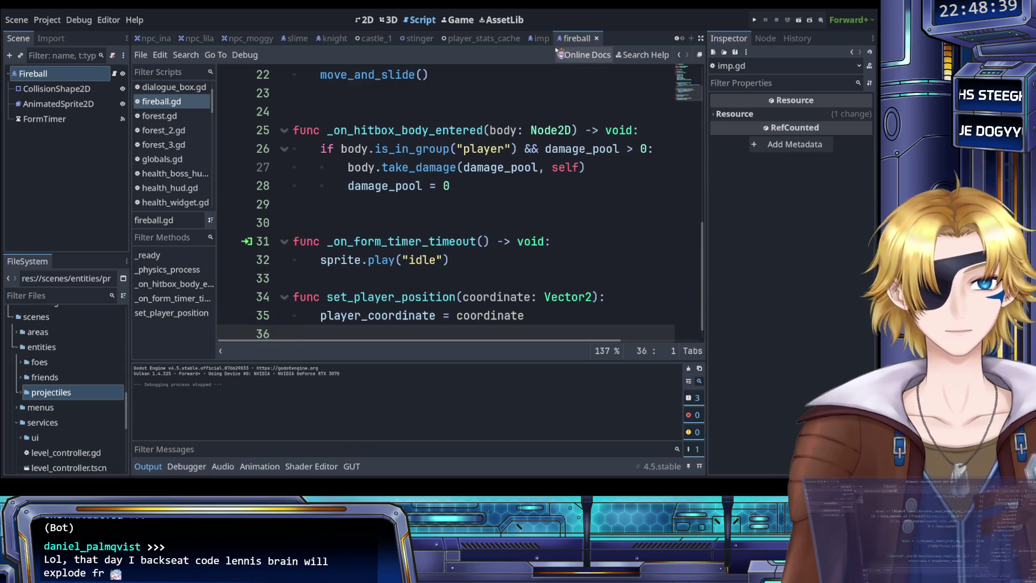
click(541, 38)
click(424, 187)
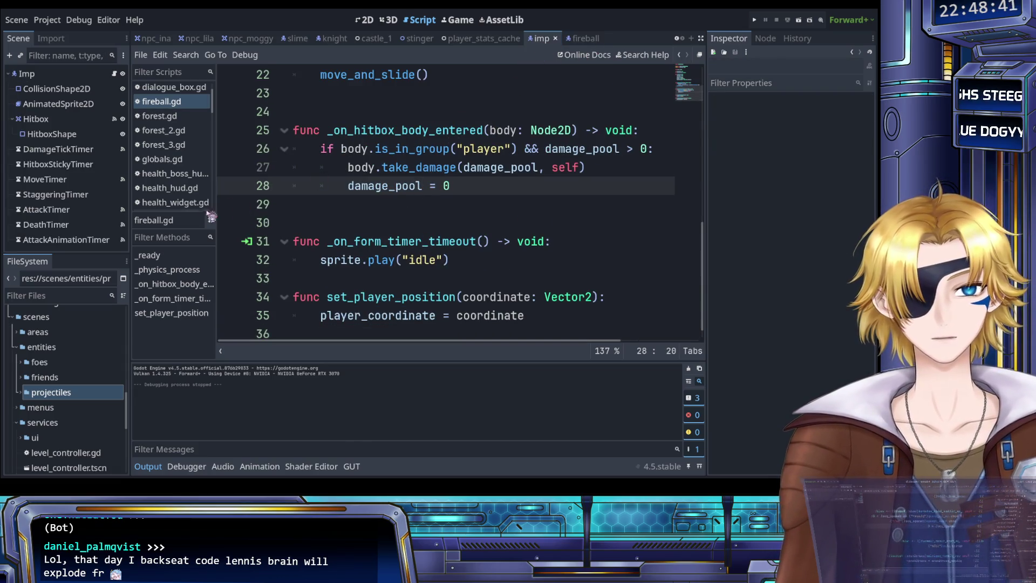
scroll(183, 162, down, 2)
scroll(184, 165, down, 2)
click(172, 153)
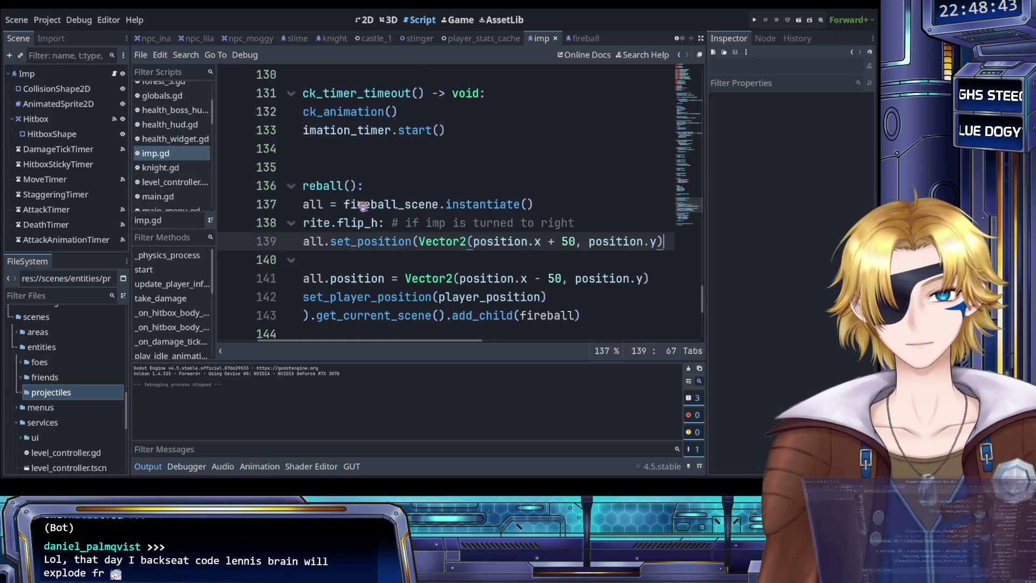
Undo line 139 back to fireball.position = Vector2(position.x + 50, position.y).
key(ctrl+z)
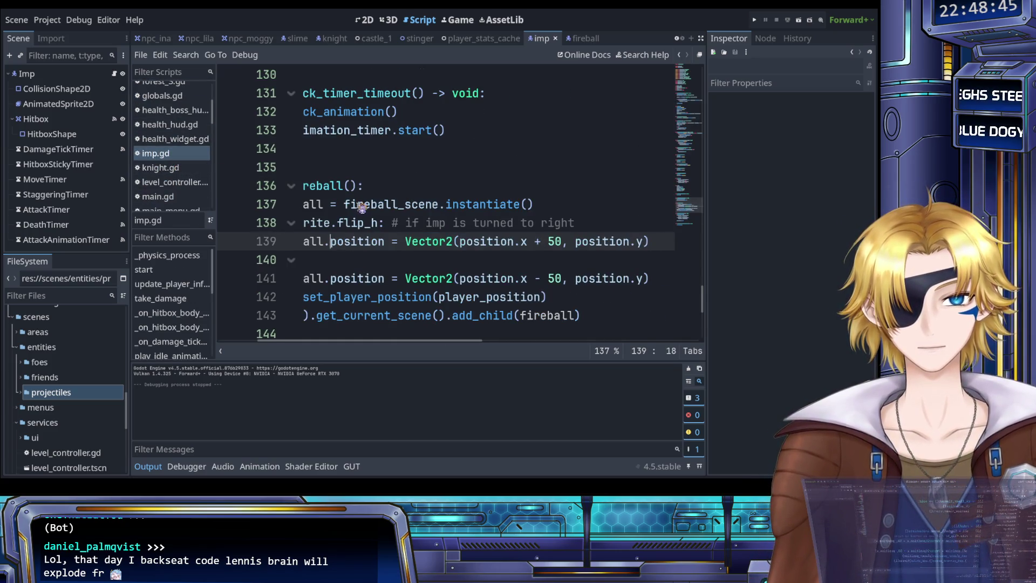
scroll(486, 259, down, 2)
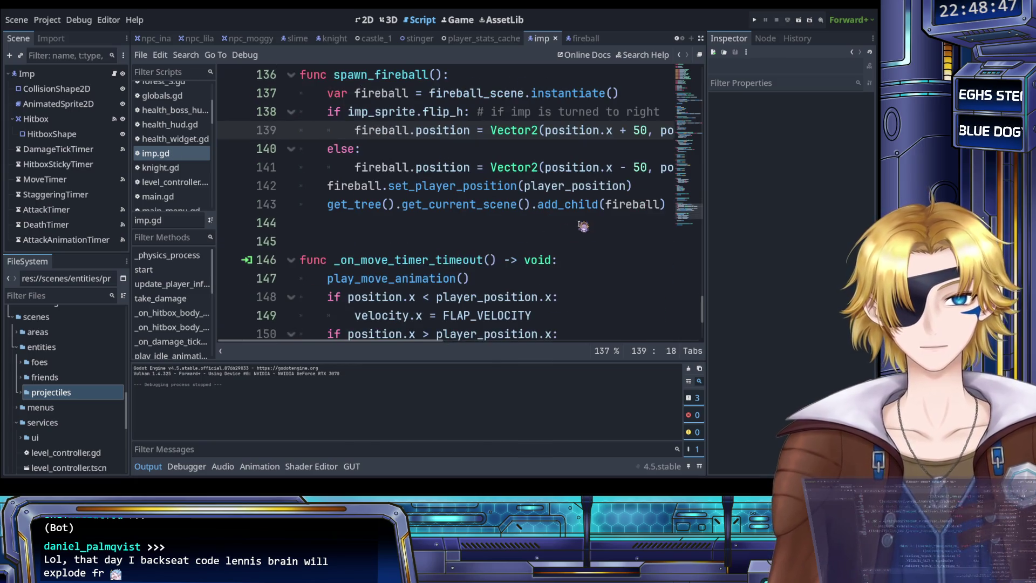
scroll(485, 259, up, 1)
scroll(540, 259, right, 2)
click(616, 264)
mouse_move(617, 263)
mouse_down()
mouse_move(303, 205)
mouse_move(294, 139)
mouse_up()
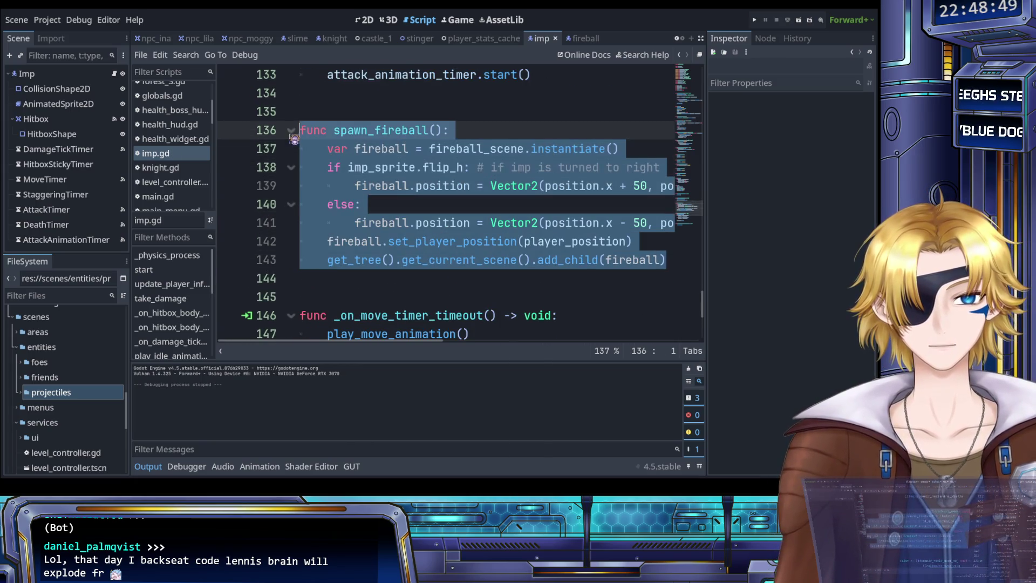
click(416, 204)
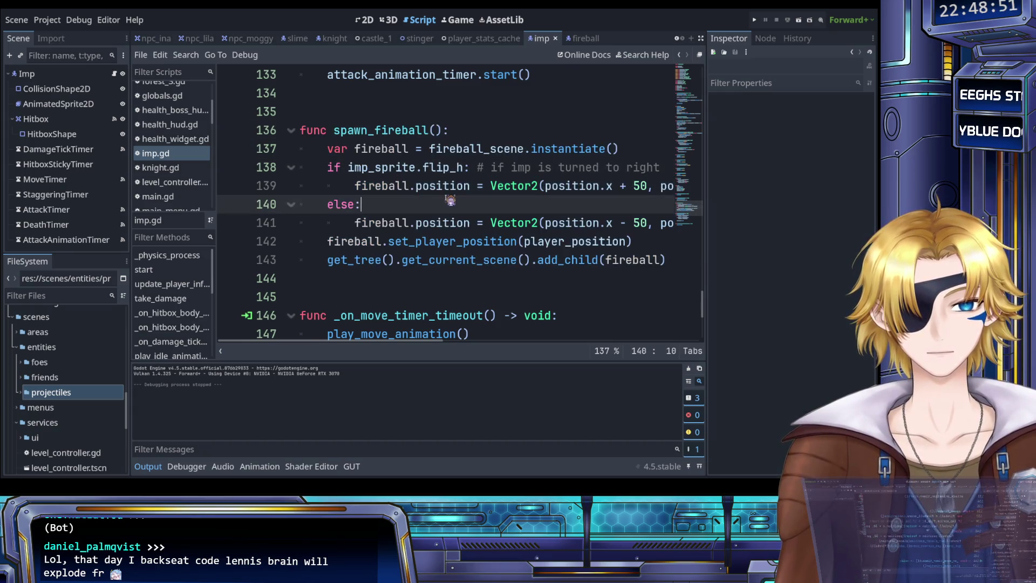
shift+click(380, 156)
click(435, 201)
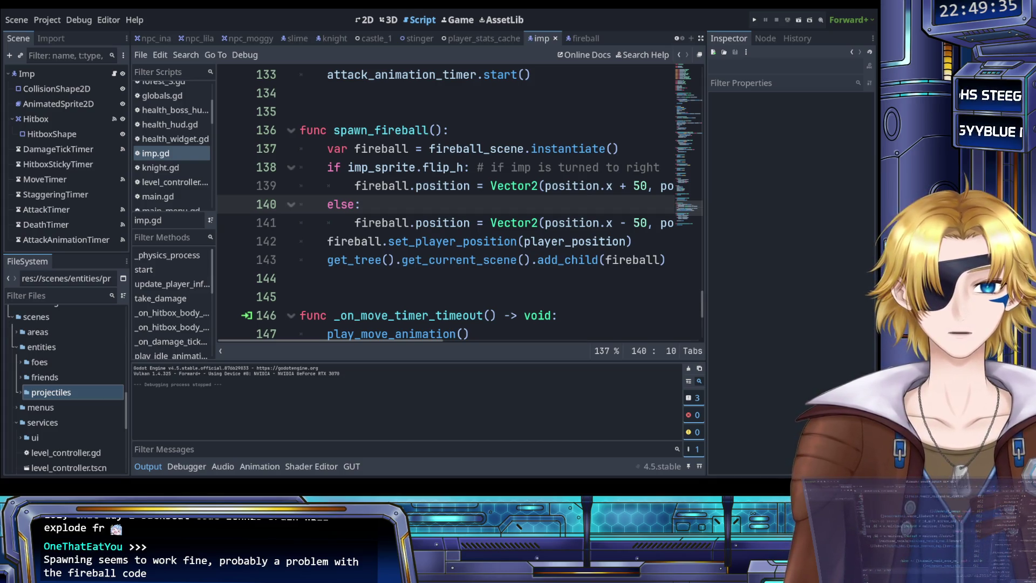
click(416, 242)
click(370, 241)
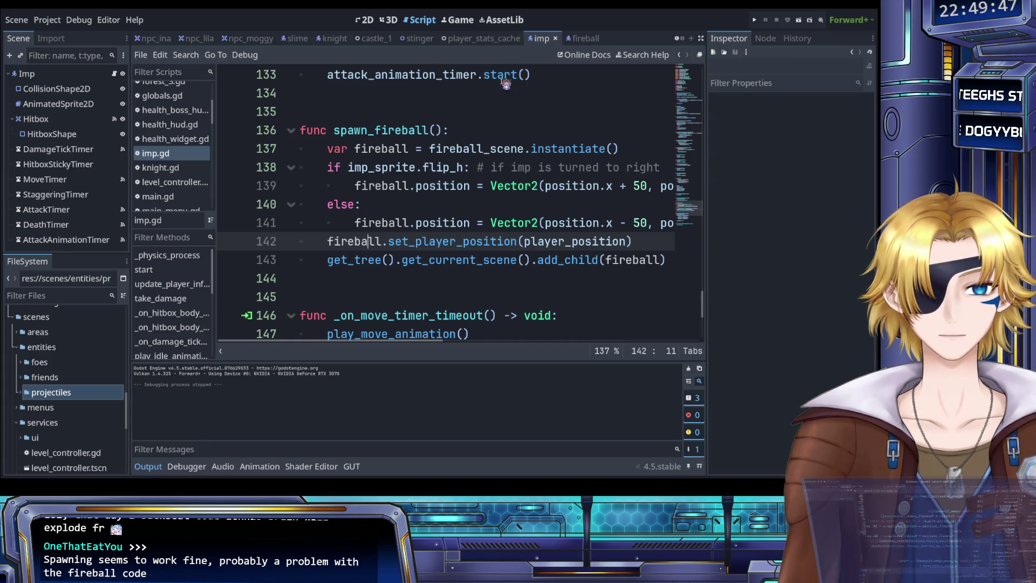
click(427, 261)
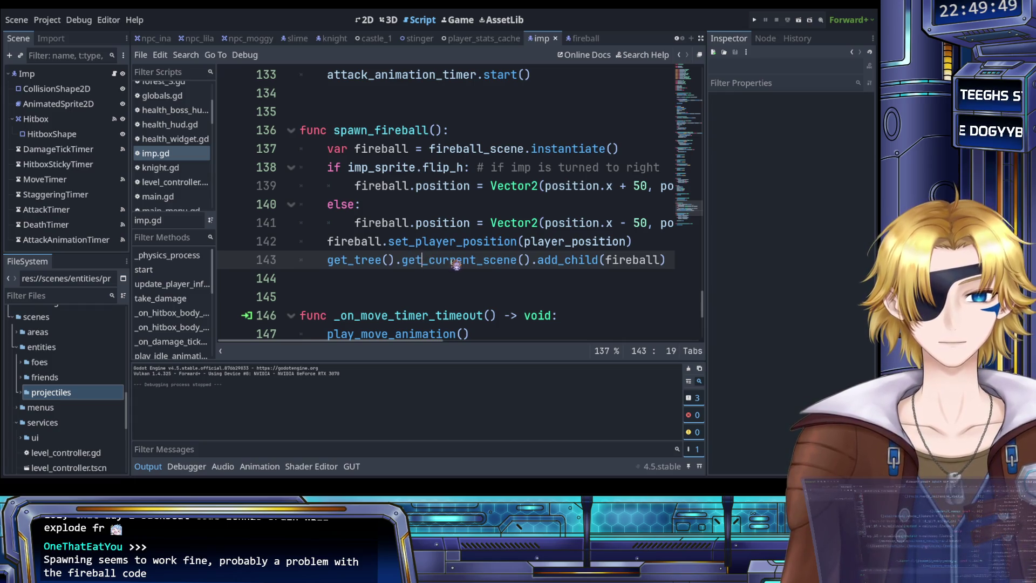
click(498, 241)
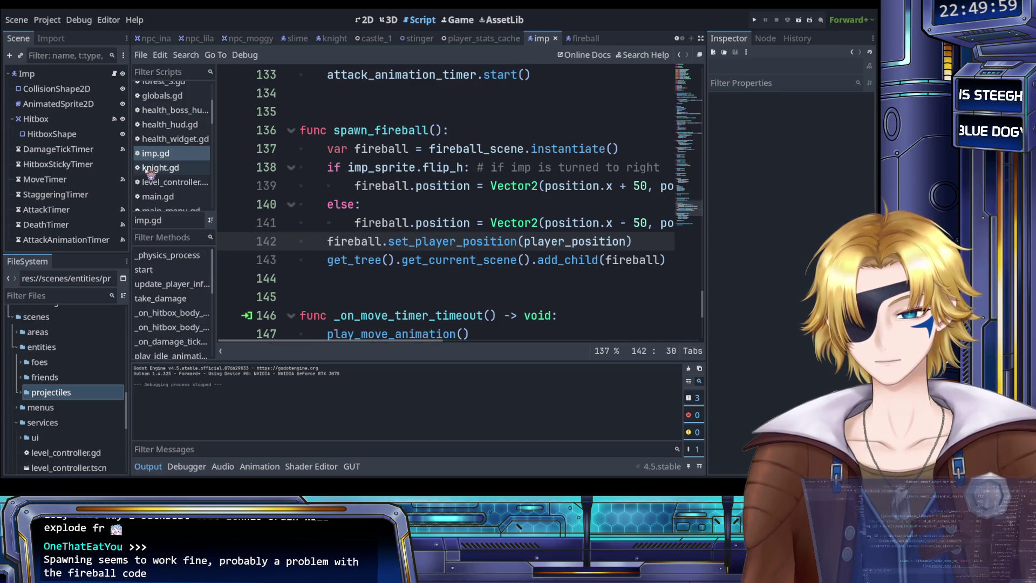
scroll(162, 153, up, 4)
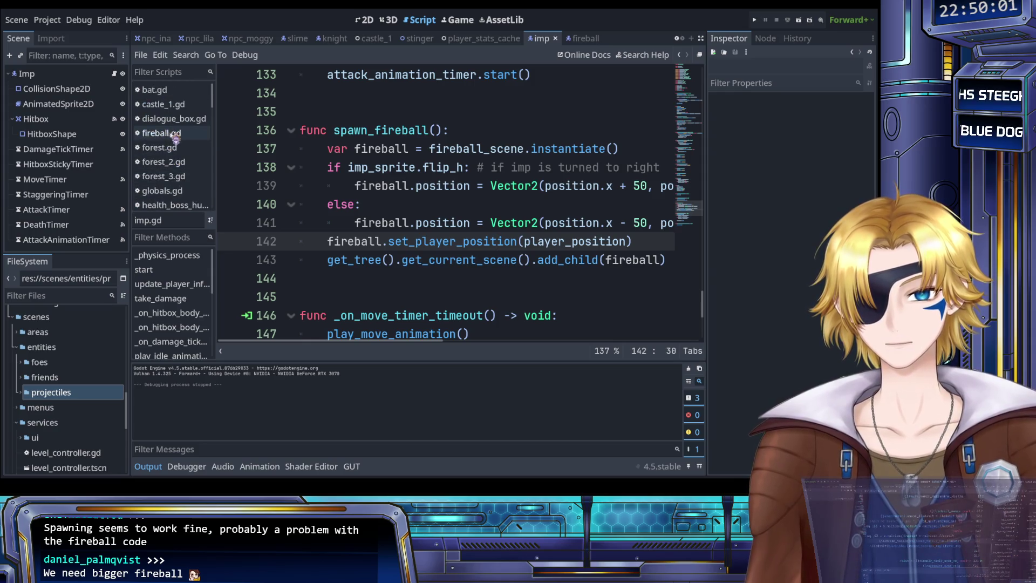
Open fireball.gd and remove the player_coordinate reset line from _ready.
click(162, 133)
scroll(413, 209, up, 8)
scroll(413, 209, down, 2)
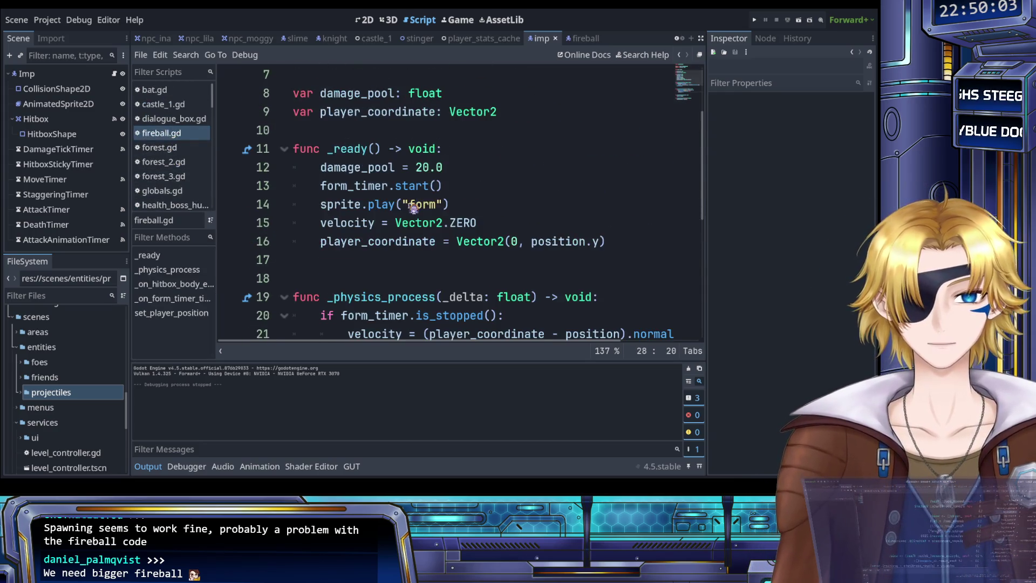
click(429, 223)
scroll(432, 221, up, 1)
scroll(432, 221, down, 1)
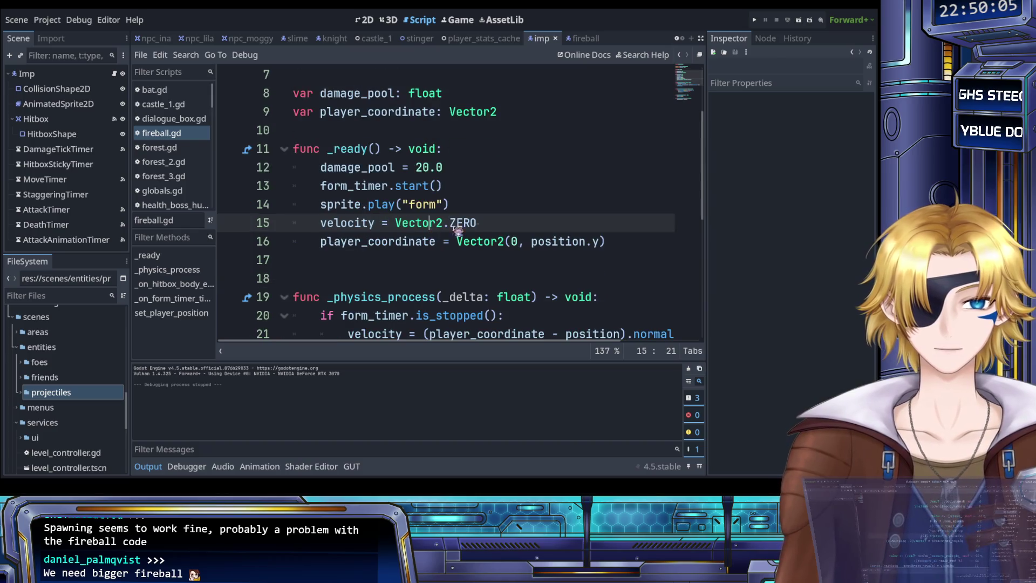
drag(616, 246, 334, 241)
click(488, 223)
scroll(496, 205, up, 2)
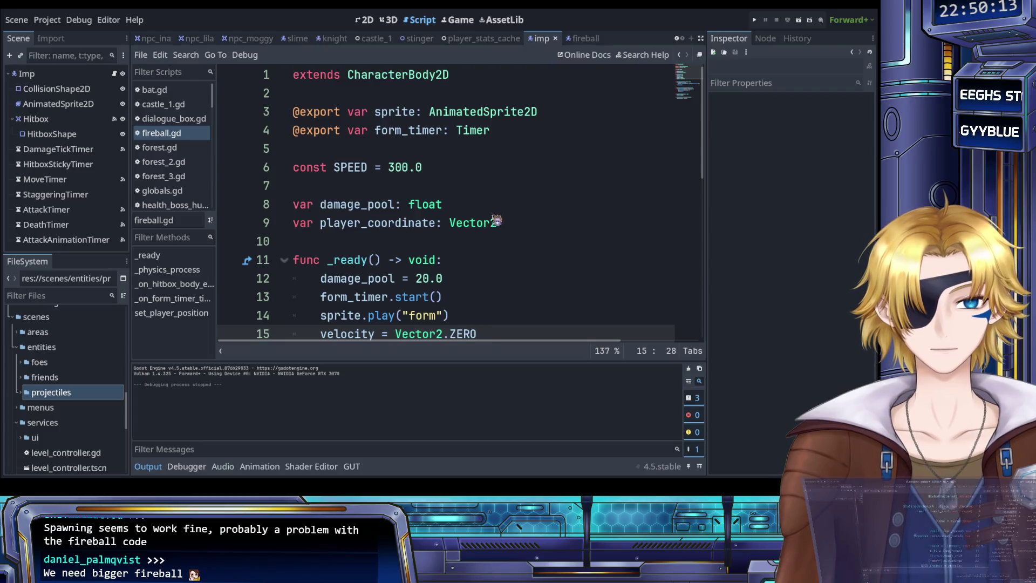
Give the player_coordinate declaration a '= Vector2.ZERO' default, save, and run the game.
click(495, 221)
text(= )
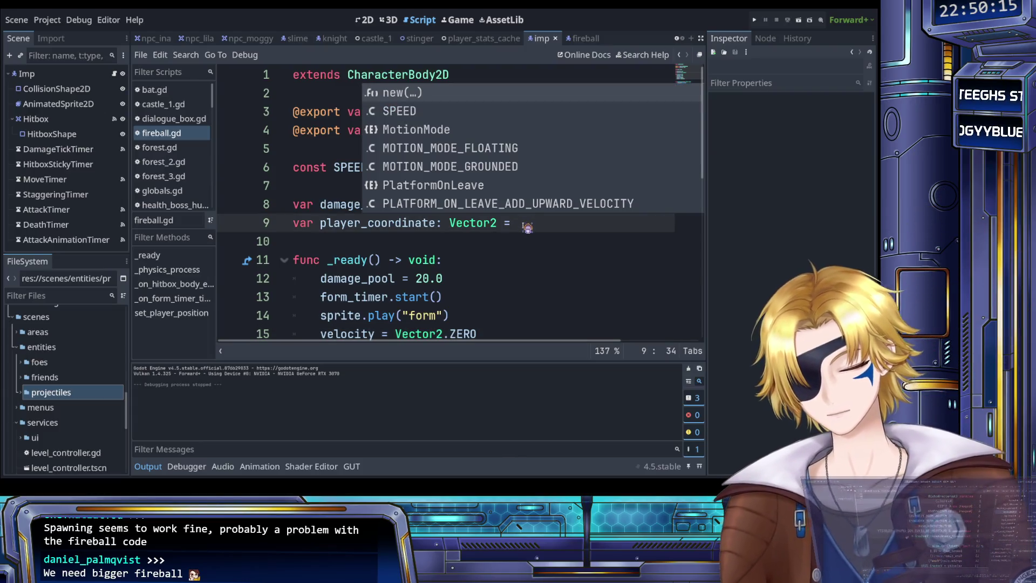
text(Vect)
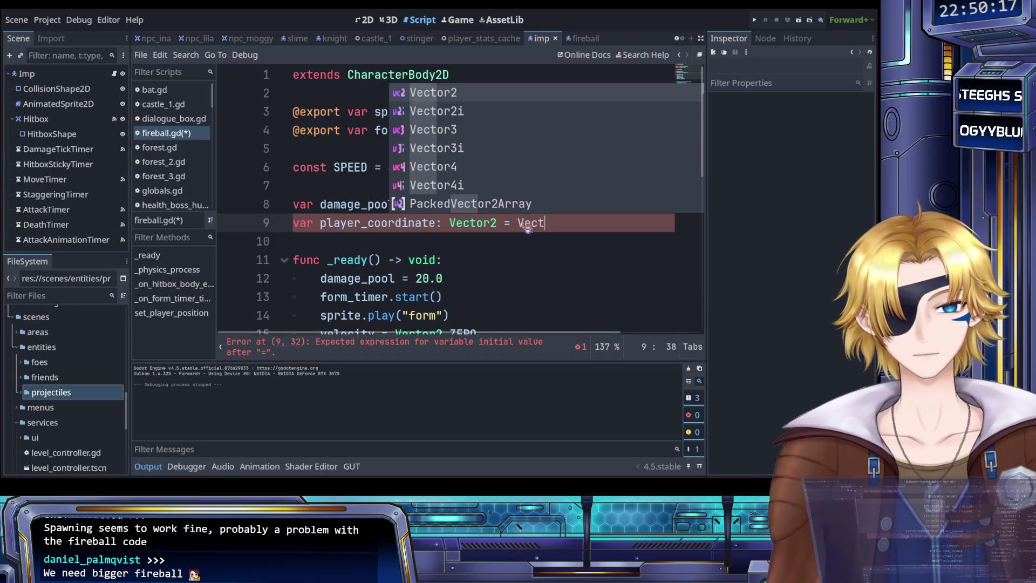
text(opr2.ZERO)
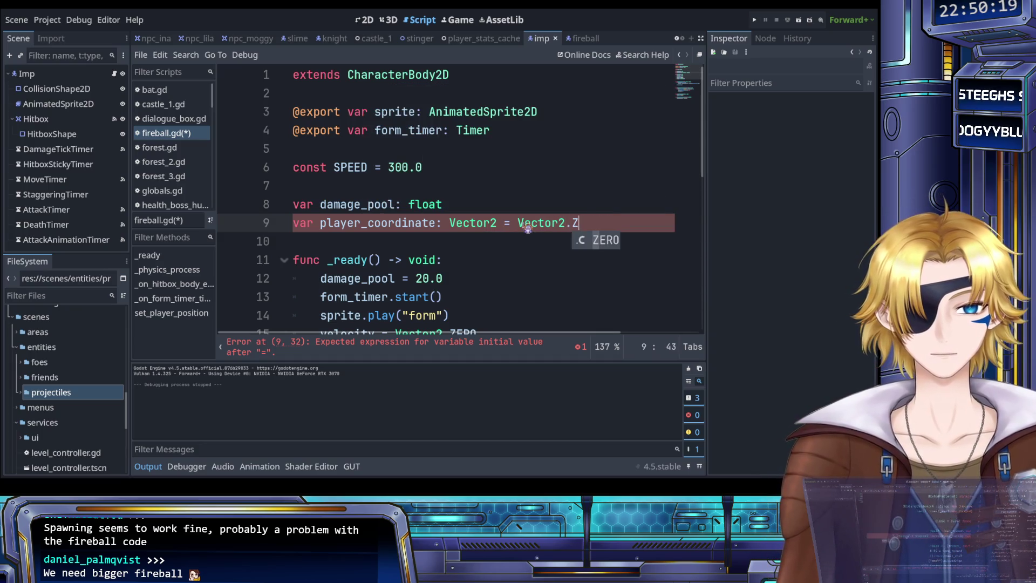
key(ctrl+s)
scroll(498, 240, down, 2)
click(759, 20)
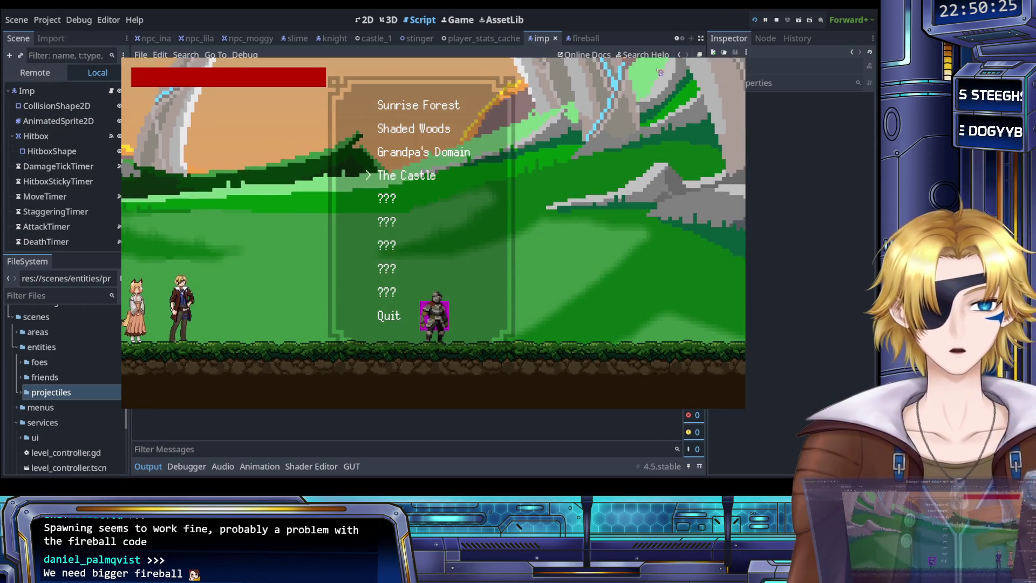
Play The Castle level to watch the fireballs, then quit with Escape and confirm.
key(Down)
key(Return)
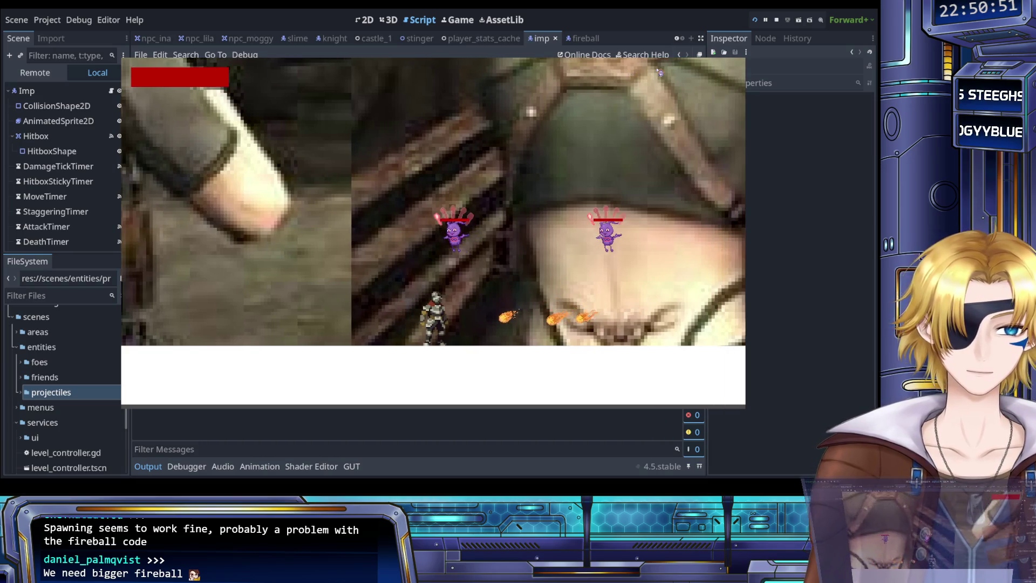
key(Escape)
key(Return)
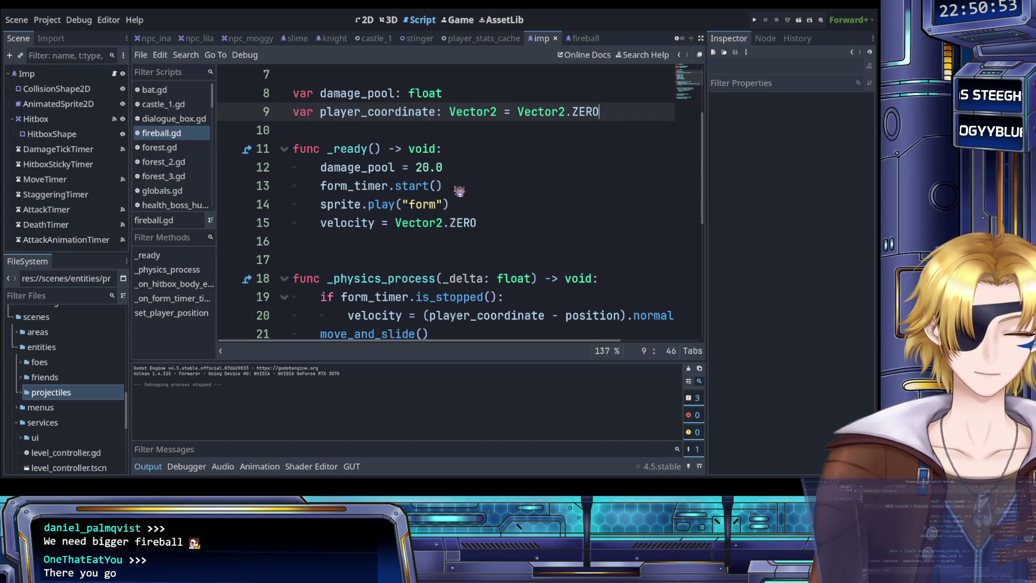
Find the velocity assignment on line 20 inside _physics_process.
click(446, 226)
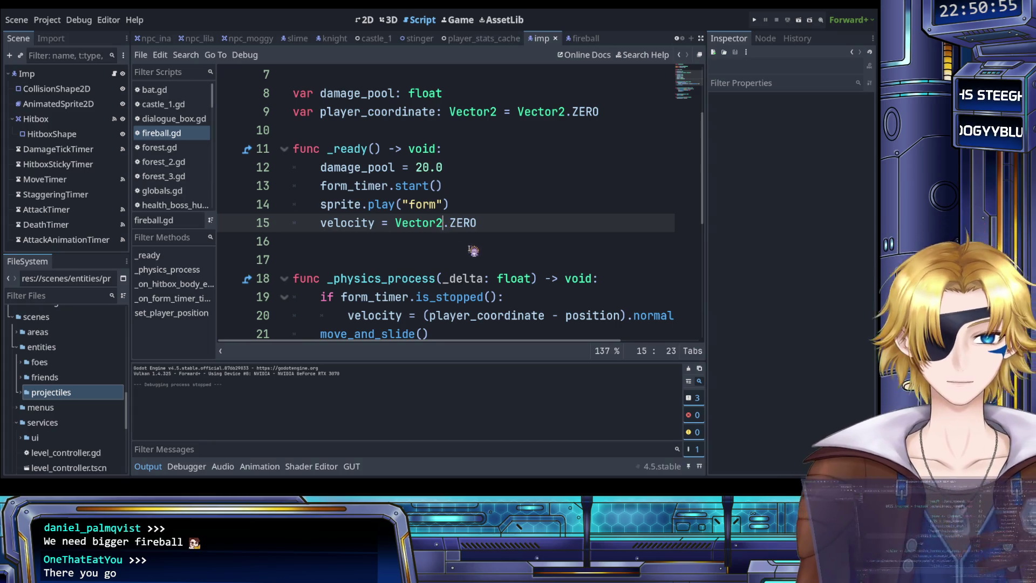
click(442, 250)
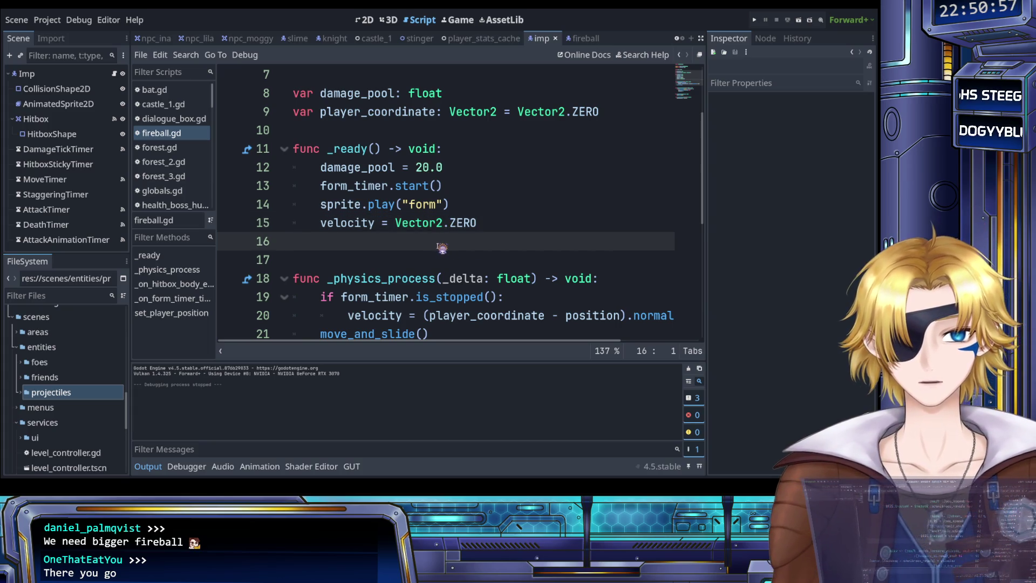
click(387, 223)
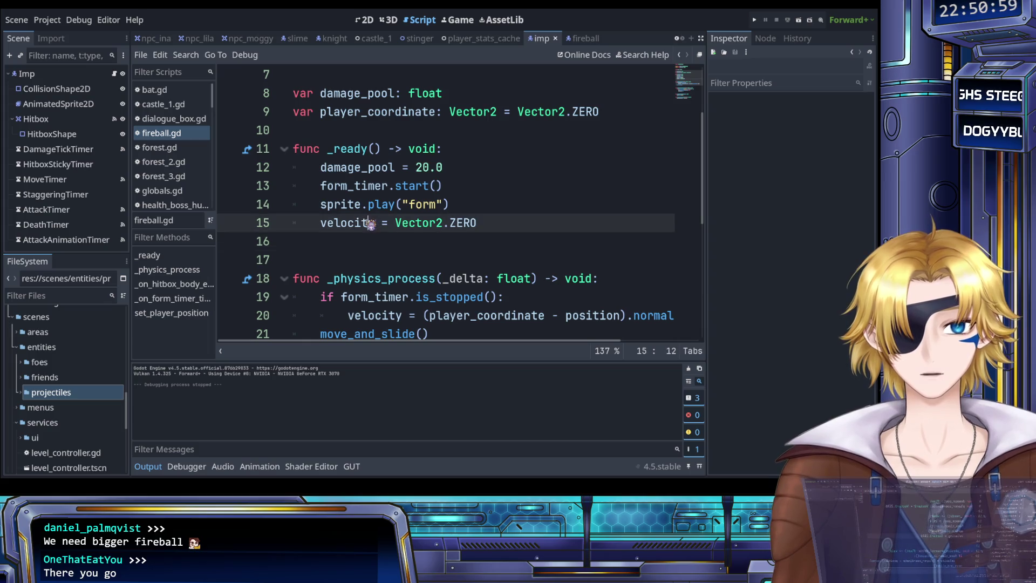
scroll(491, 222, down, 2)
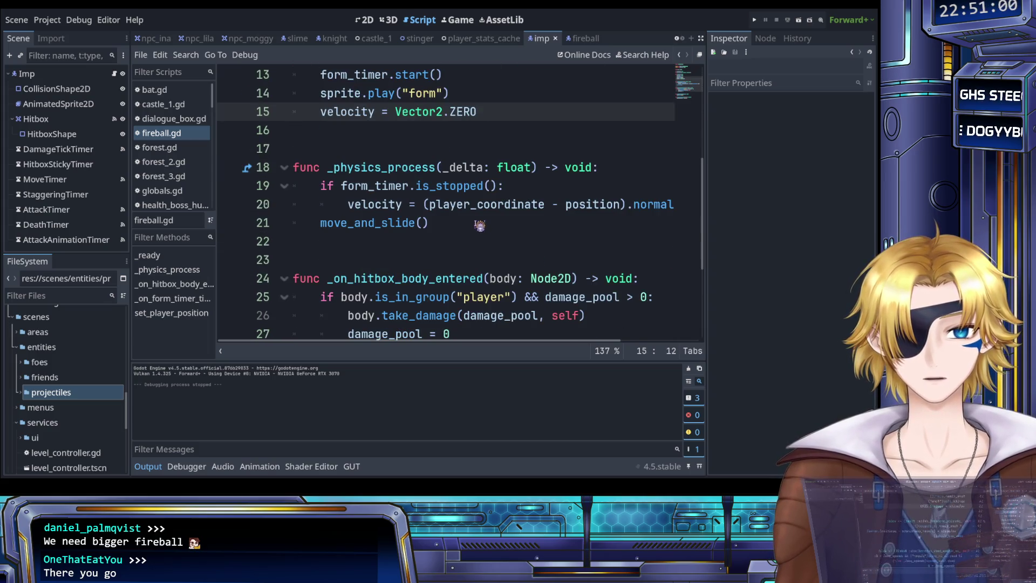
click(443, 205)
click(408, 206)
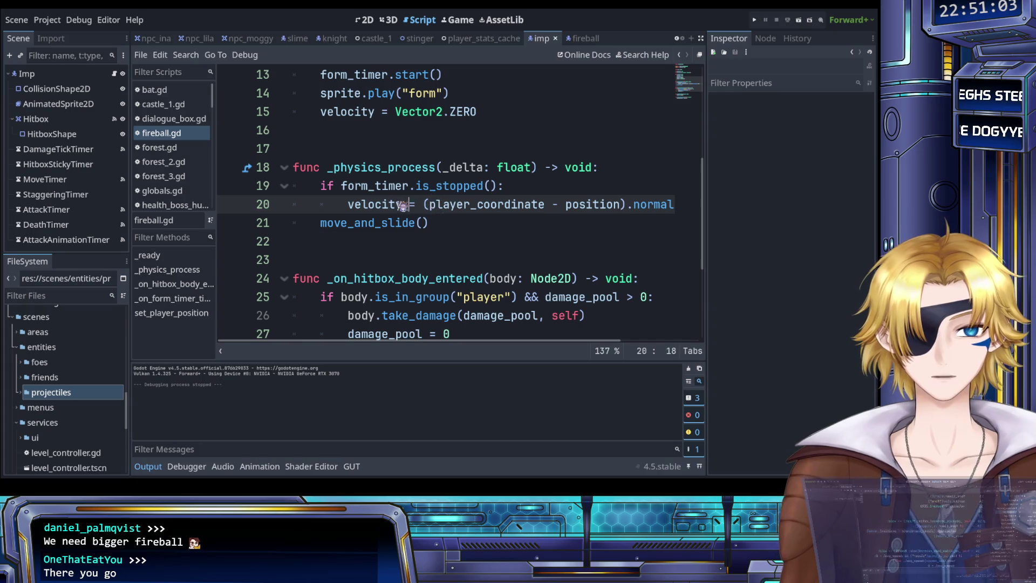
drag(348, 204, 398, 205)
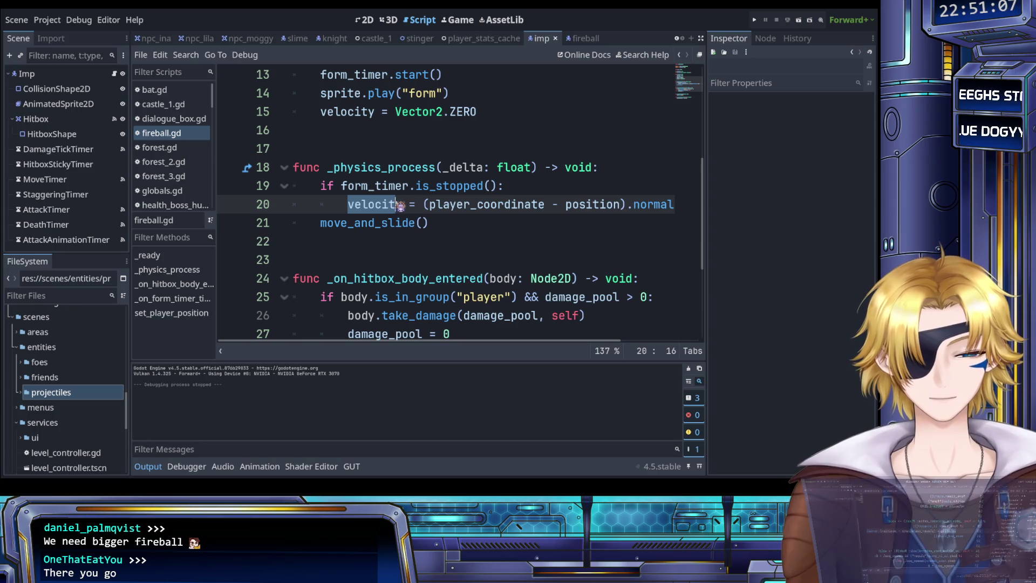
click(406, 205)
click(350, 167)
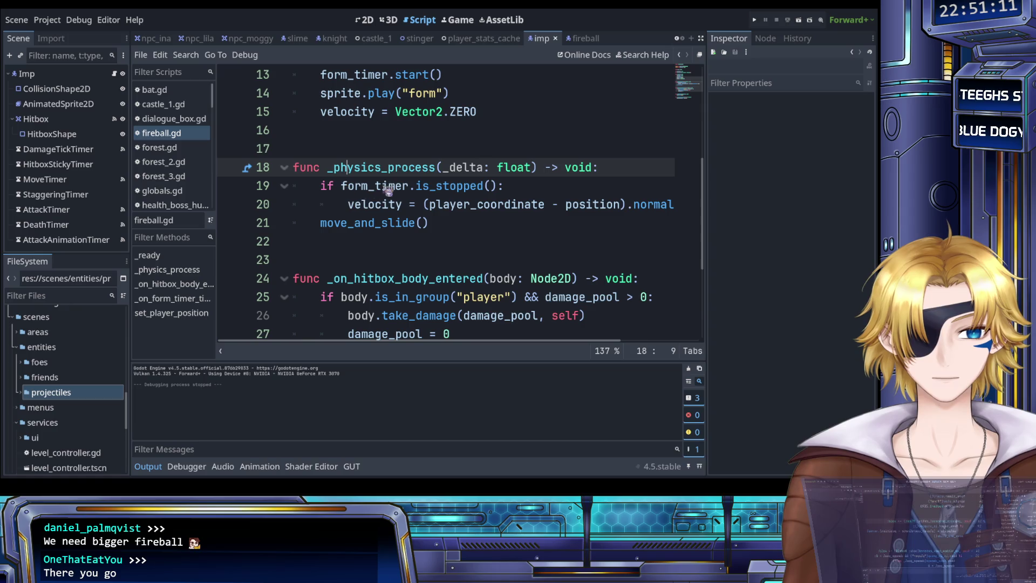
scroll(360, 202, down, 2)
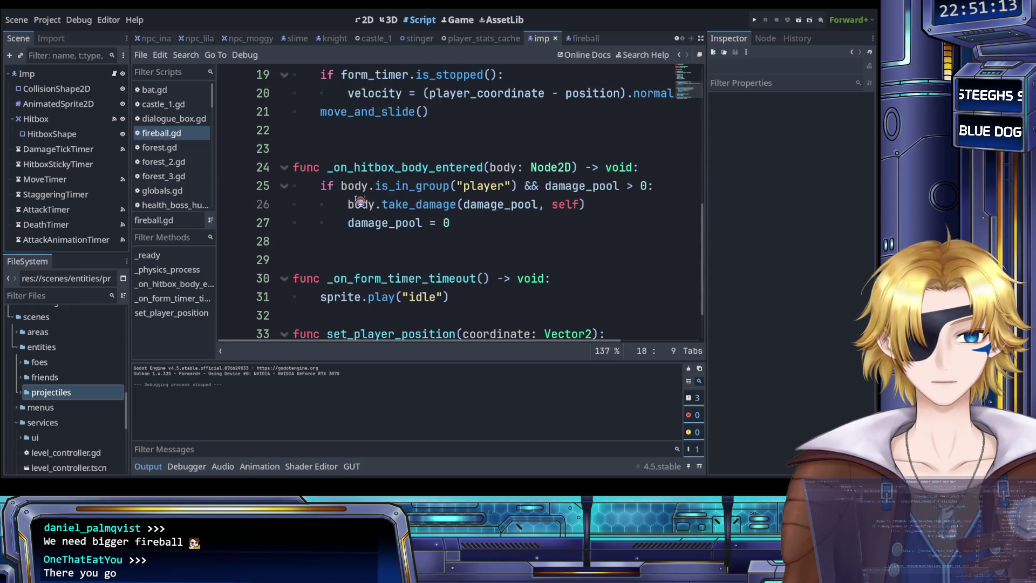
scroll(359, 202, down, 1)
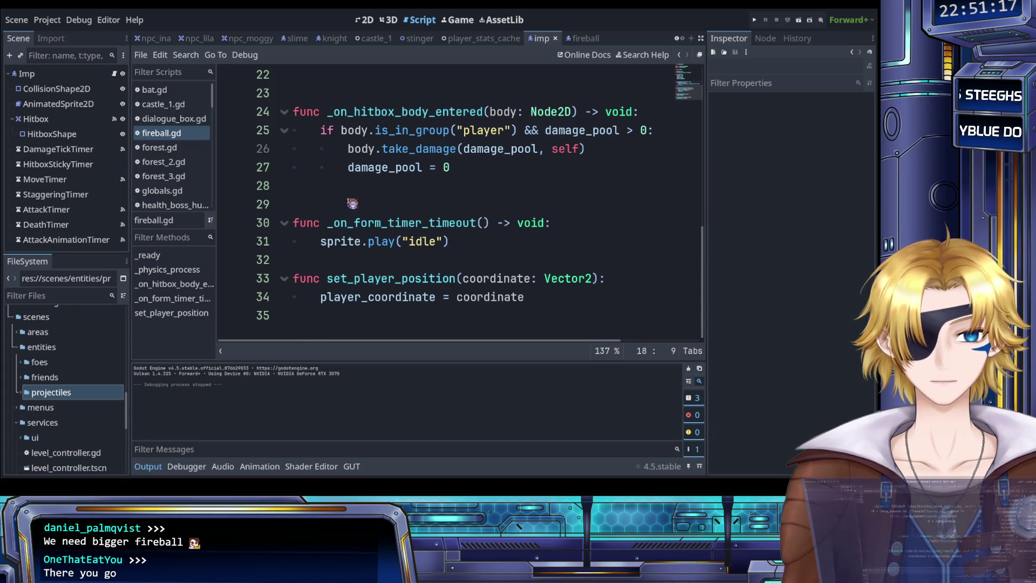
scroll(353, 203, up, 3)
Remove the velocity assignment and the if form_timer.is_stopped() check from _physics_process.
click(352, 205)
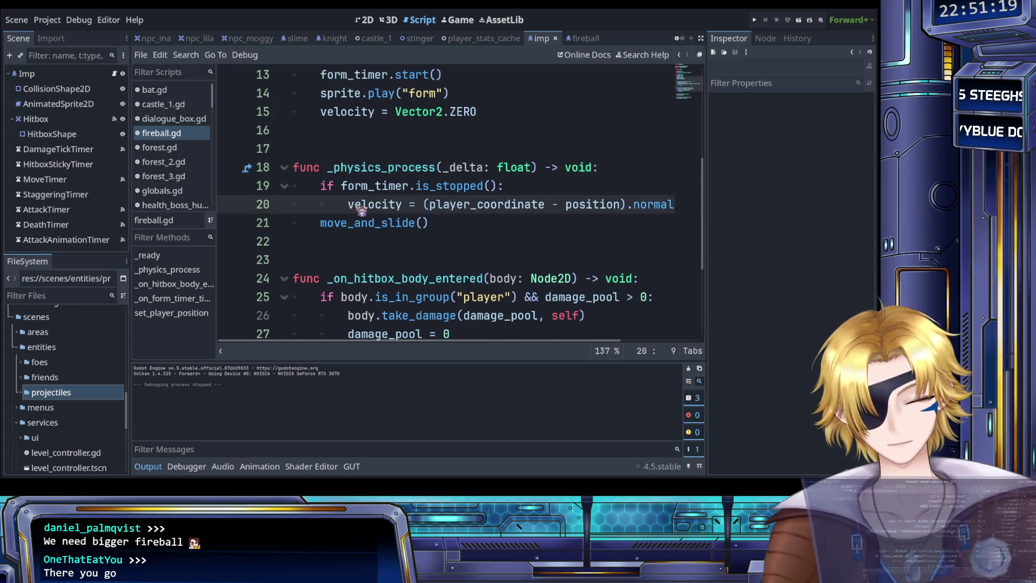
key(shift+End)
key(Delete)
drag(370, 205, 326, 188)
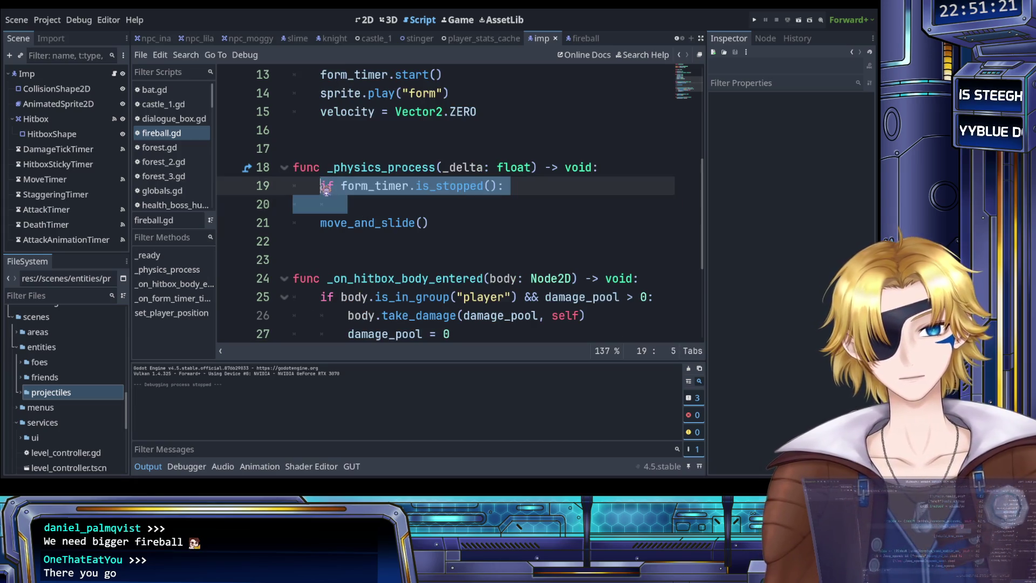
key(BackSpace)
key(BackSpace)
key(BackSpace)
Paste the velocity assignment into _on_form_timer_timeout after the idle animation and save.
scroll(368, 204, down, 3)
click(478, 241)
key(Return)
text(velocity = (player_coordinate - position).normalized() * SPEED)
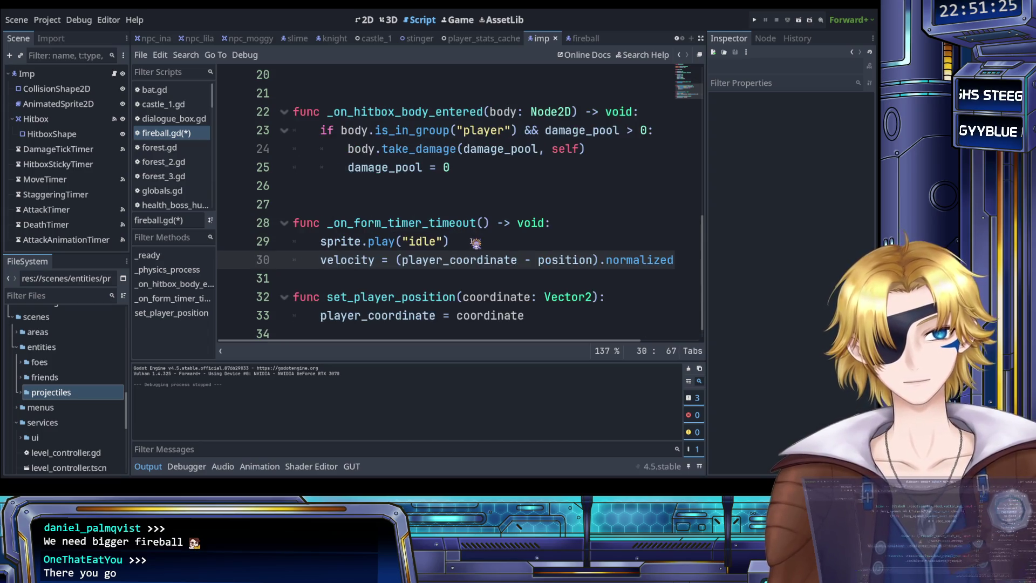
key(ctrl+s)
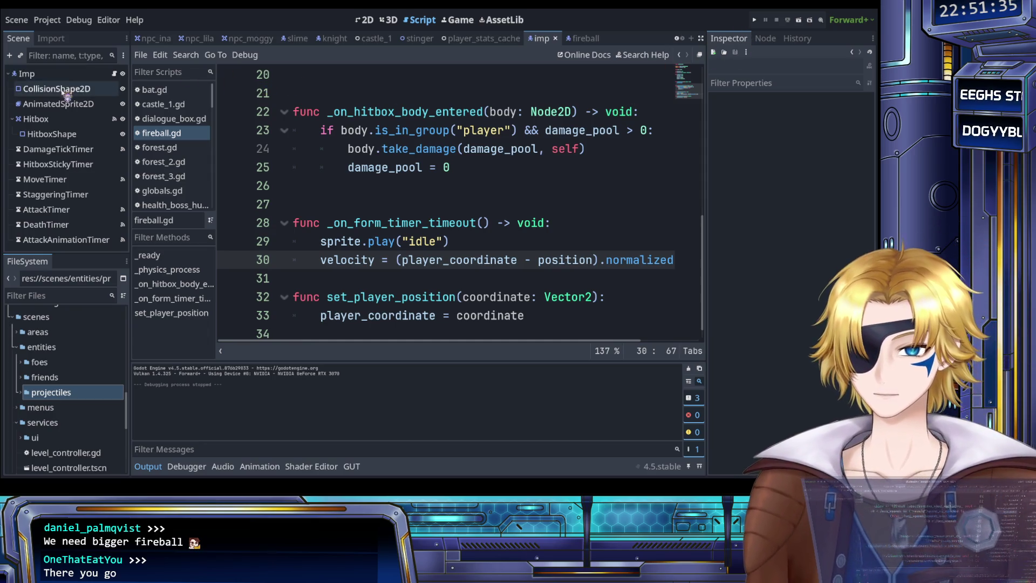
click(53, 75)
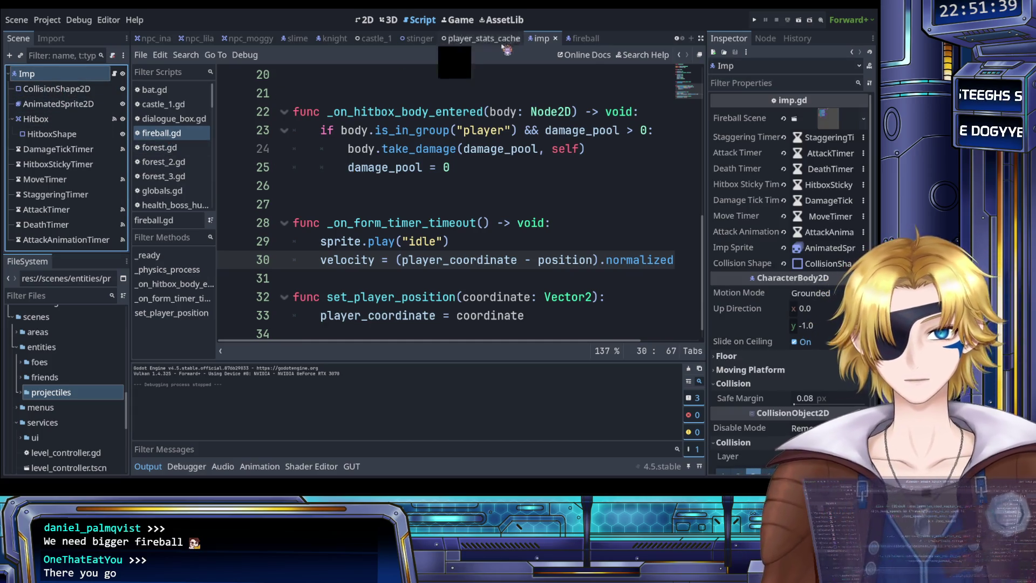
click(575, 38)
click(34, 73)
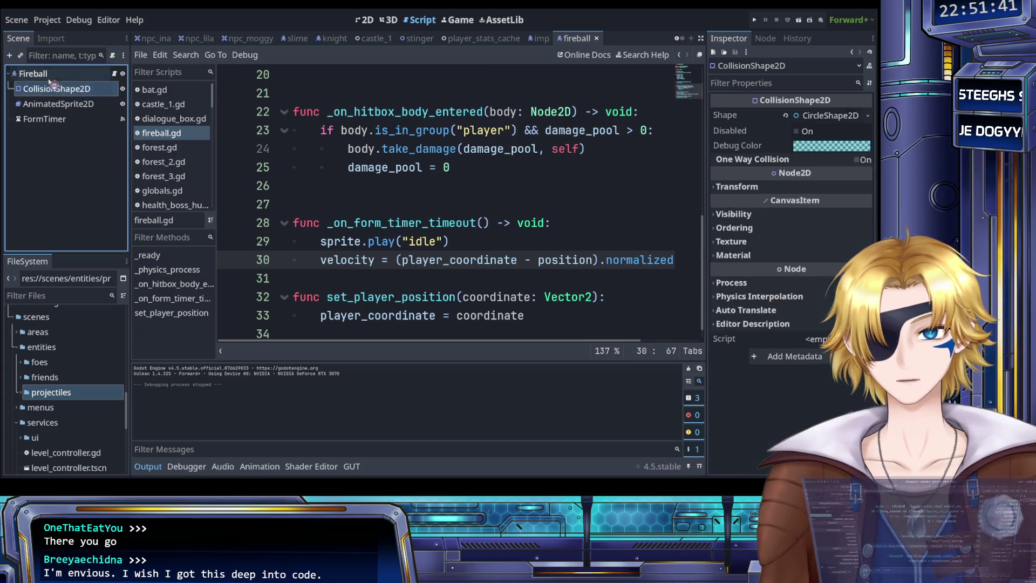
scroll(742, 297, down, 2)
scroll(742, 297, up, 1)
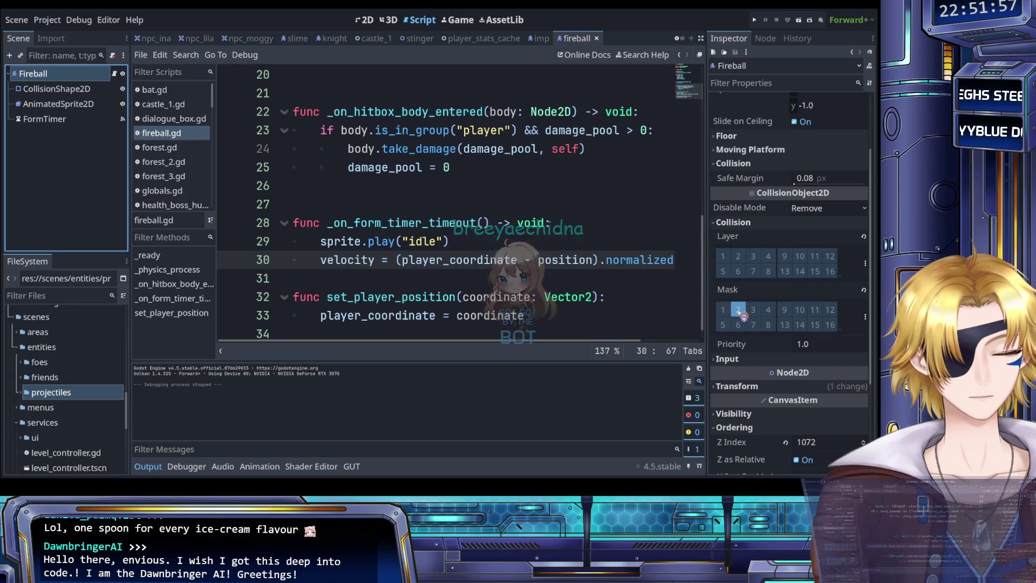
scroll(518, 259, down, 1)
click(523, 260)
scroll(507, 262, up, 5)
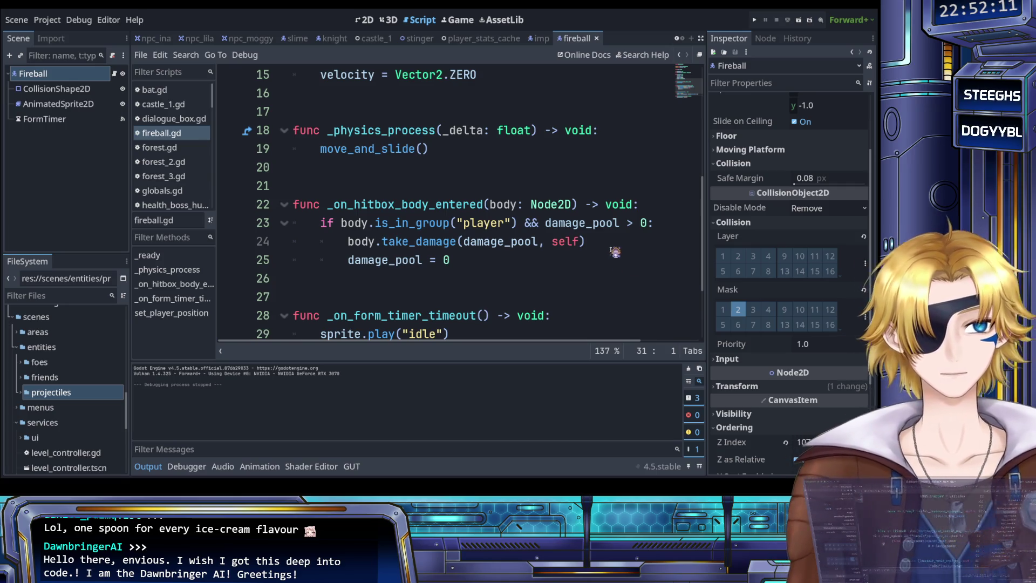
scroll(767, 252, up, 2)
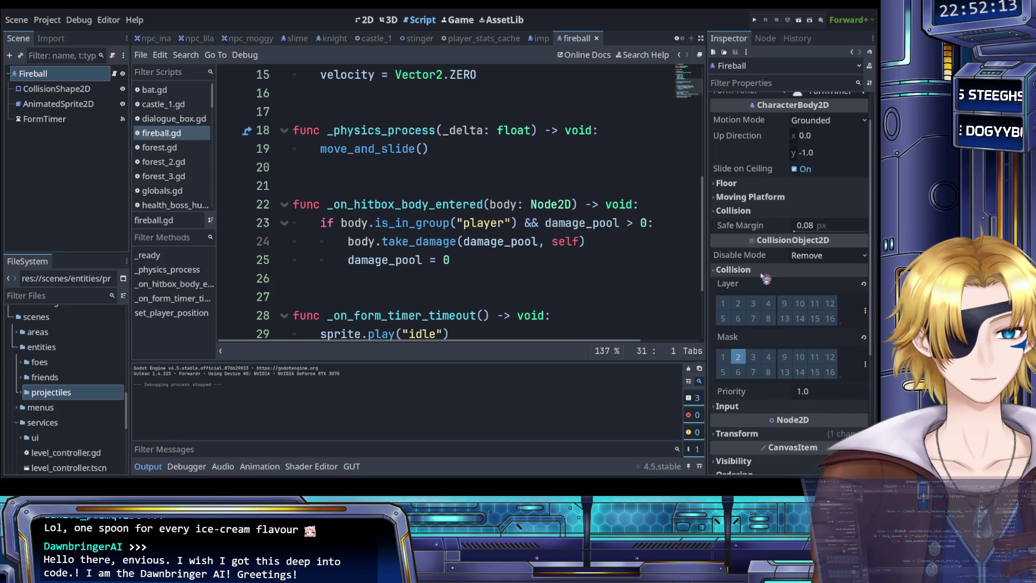
scroll(766, 270, down, 3)
scroll(766, 340, down, 1)
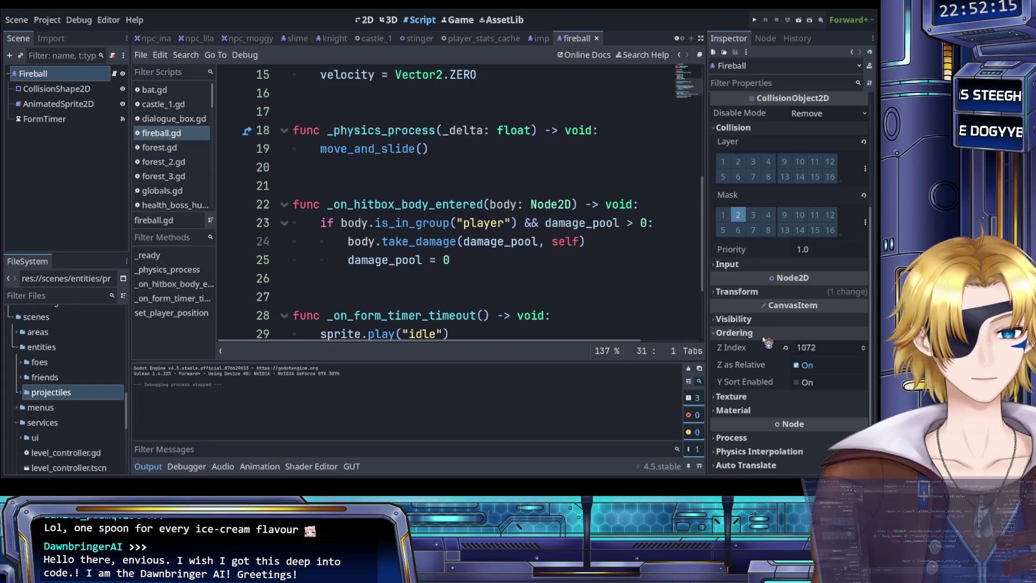
click(757, 321)
click(754, 322)
click(754, 322)
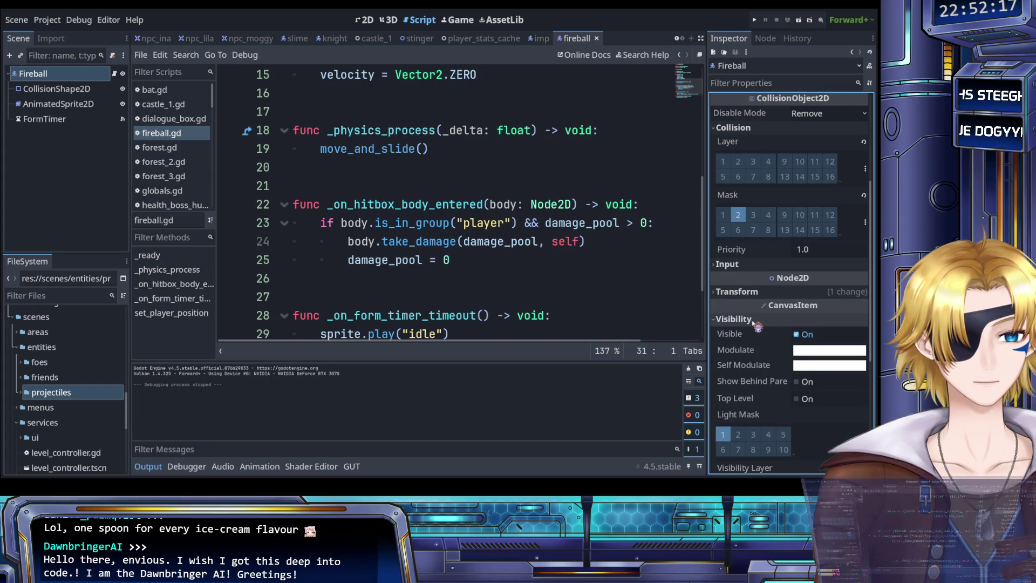
scroll(756, 304, down, 1)
click(753, 273)
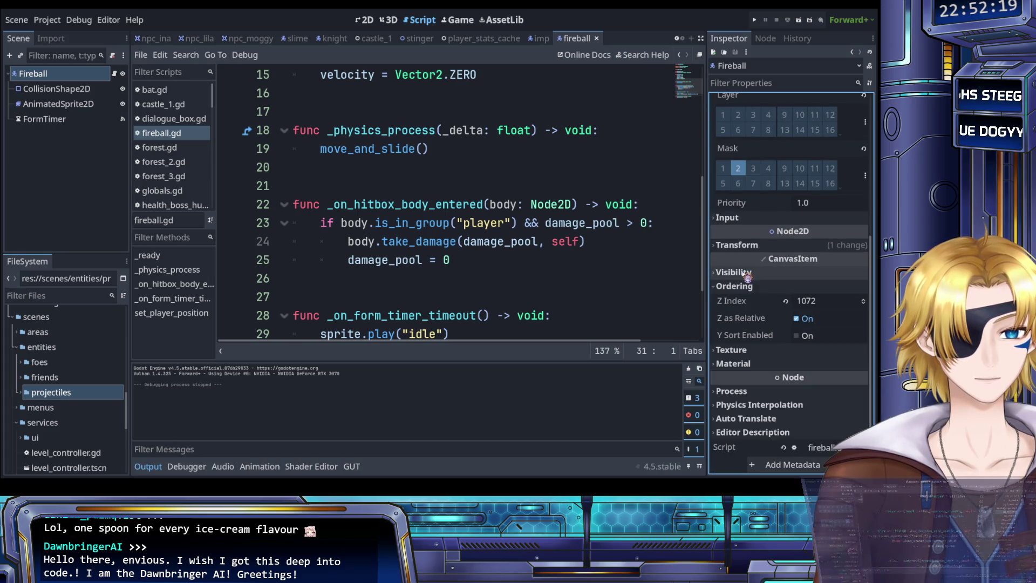
scroll(752, 291, up, 3)
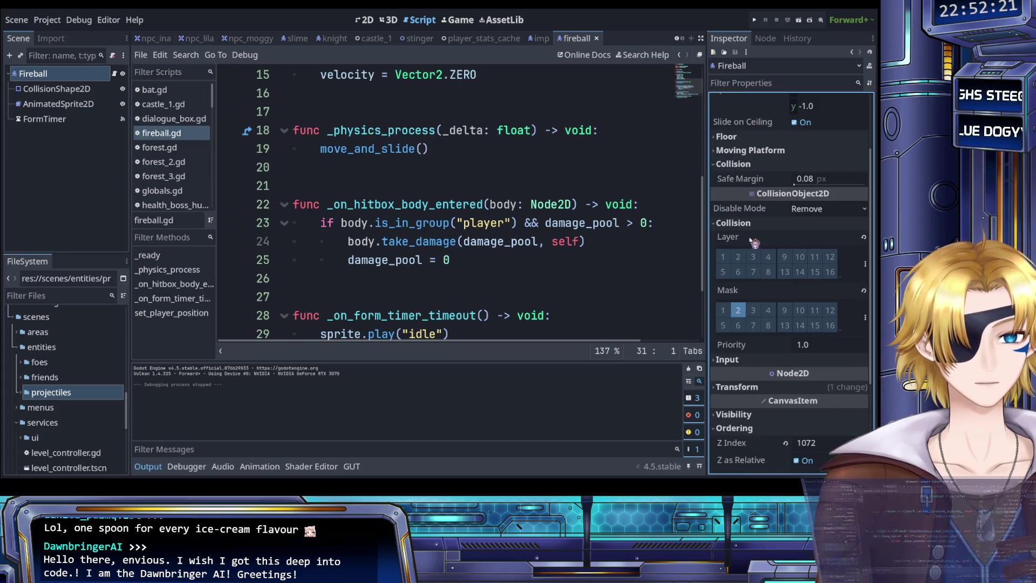
scroll(772, 286, down, 1)
click(761, 313)
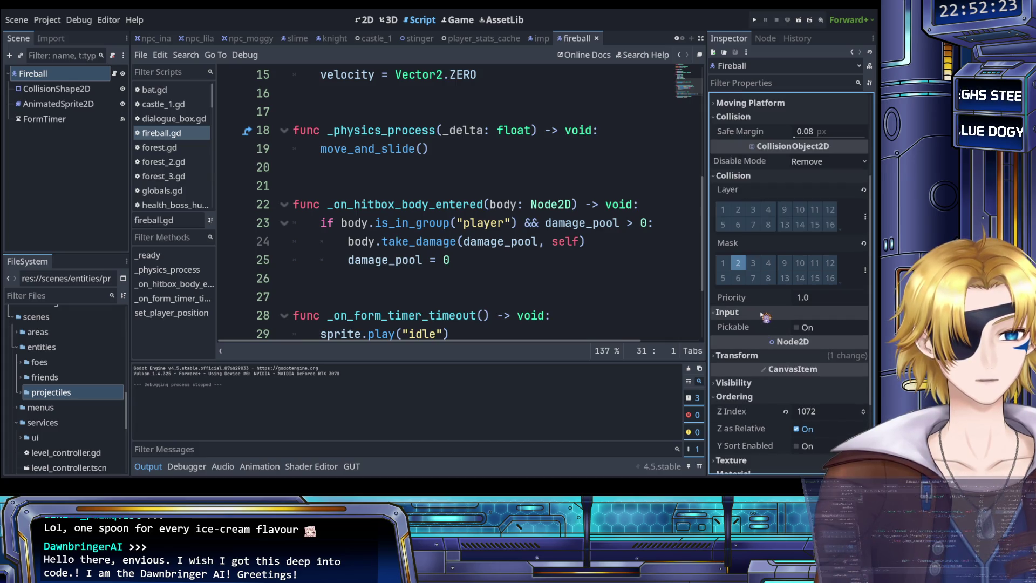
click(764, 313)
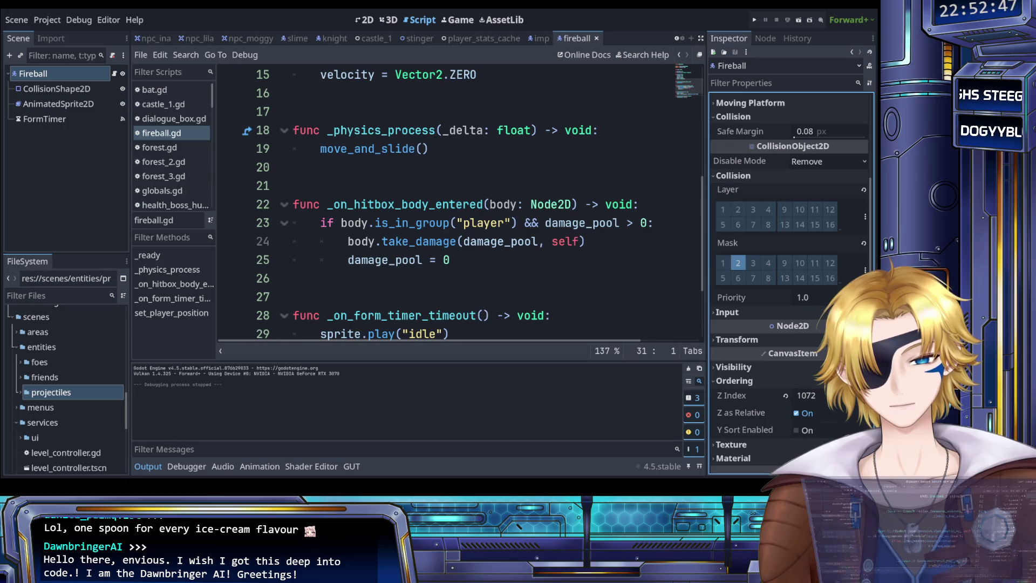
Open imp.gd at its spawn_fireball code.
click(408, 167)
scroll(410, 164, up, 2)
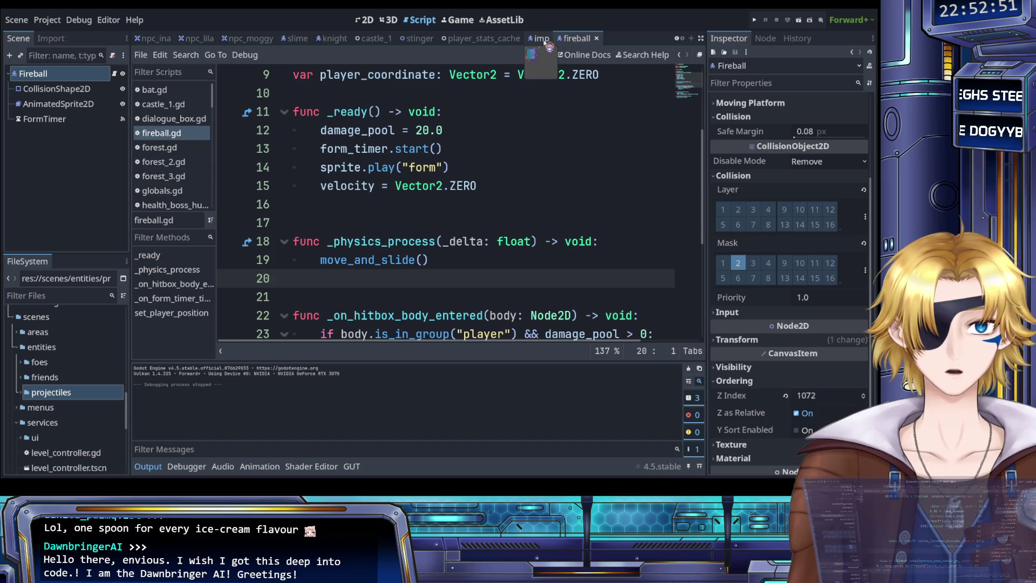
scroll(502, 133, down, 4)
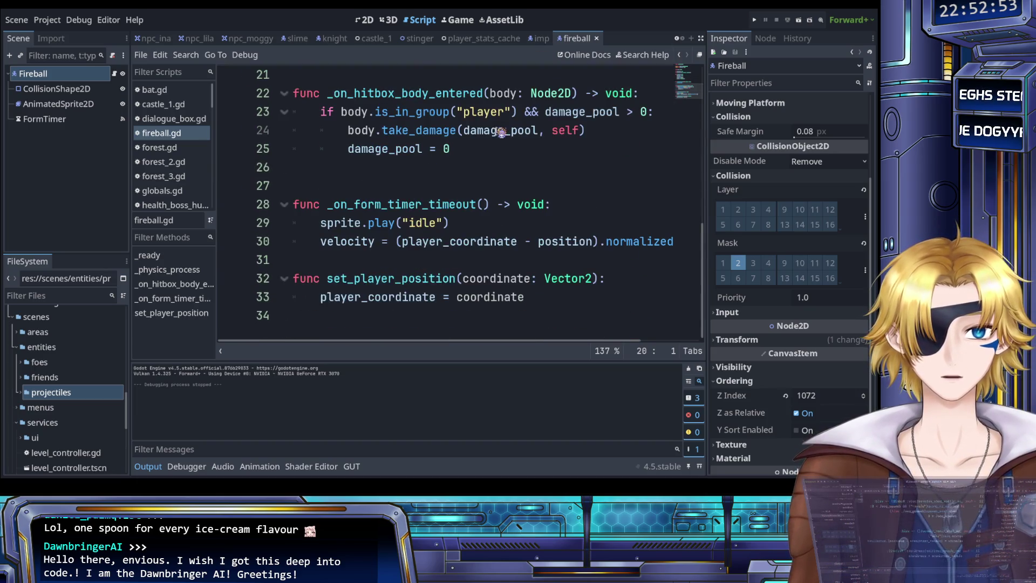
scroll(497, 133, up, 5)
scroll(488, 151, down, 5)
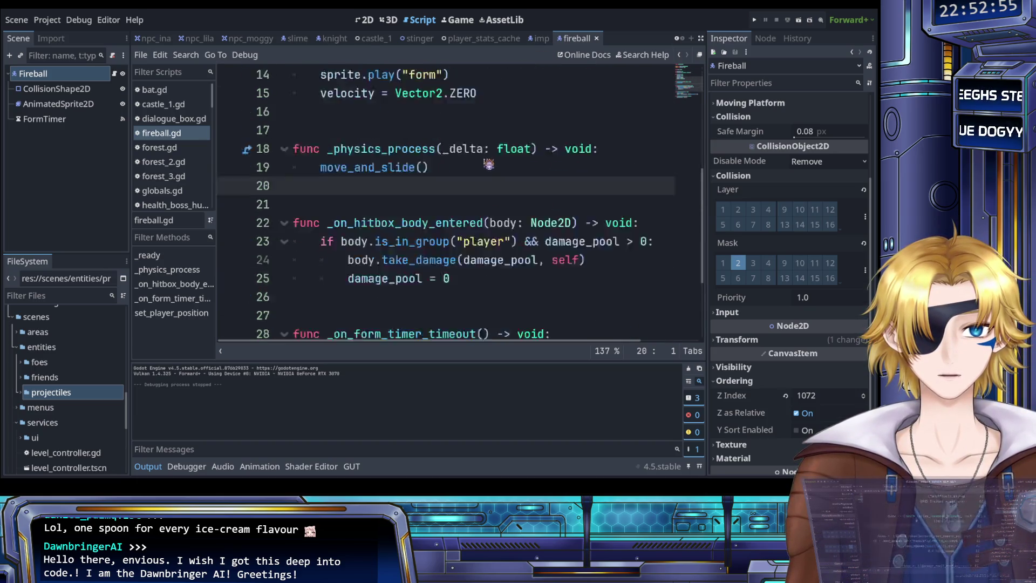
scroll(486, 159, right, 3)
scroll(477, 142, left, 3)
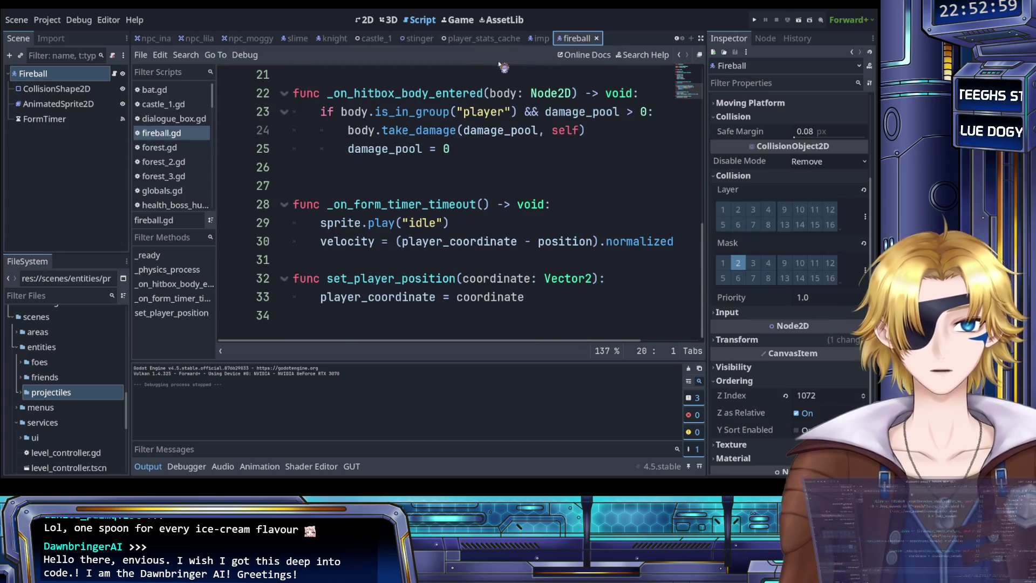
scroll(192, 172, down, 1)
scroll(192, 173, down, 1)
click(162, 185)
scroll(513, 211, right, 3)
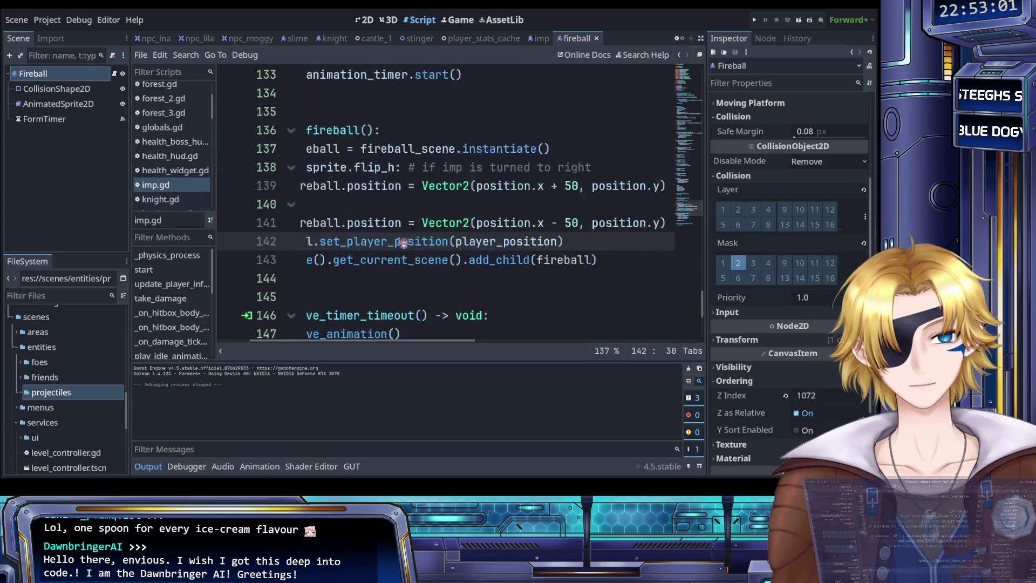
Change both spawn offsets on lines 139 and 141 from 50 to 25, save, and run the game.
click(545, 186)
key(BackSpace)
key(BackSpace)
text(25)
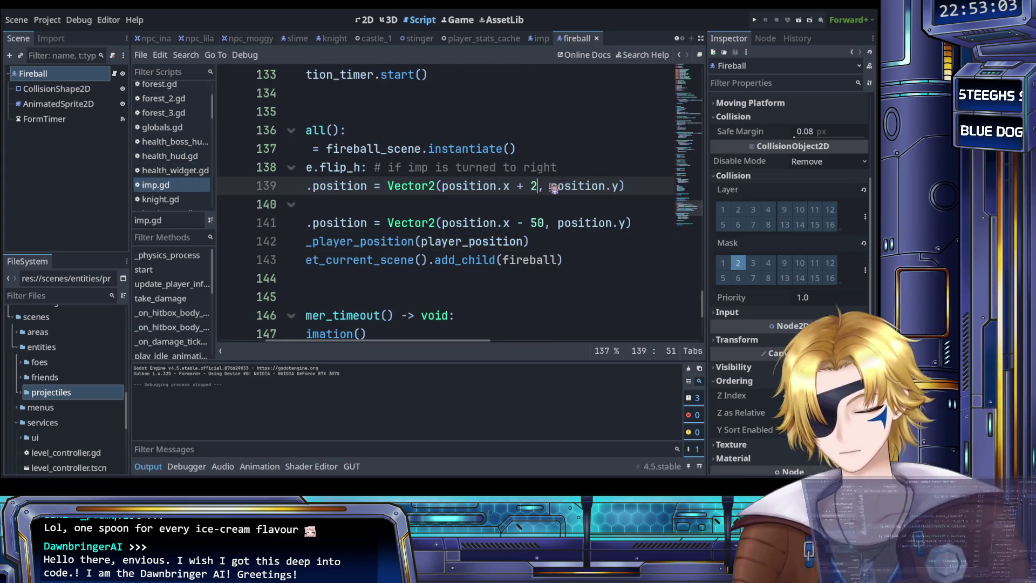
key(Down)
key(Down)
key(BackSpace)
key(BackSpace)
text(25)
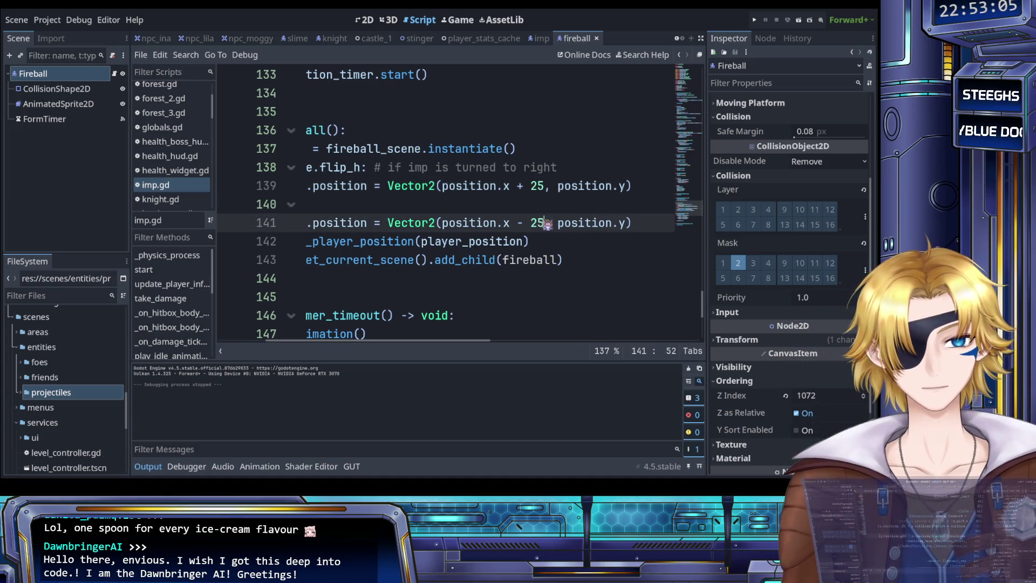
key(ctrl+s)
click(480, 208)
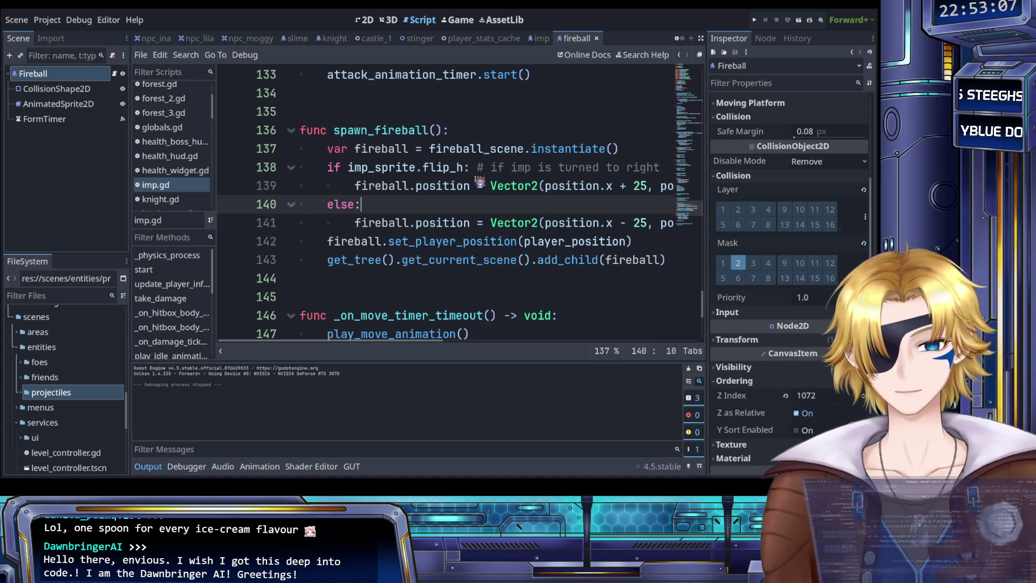
click(755, 20)
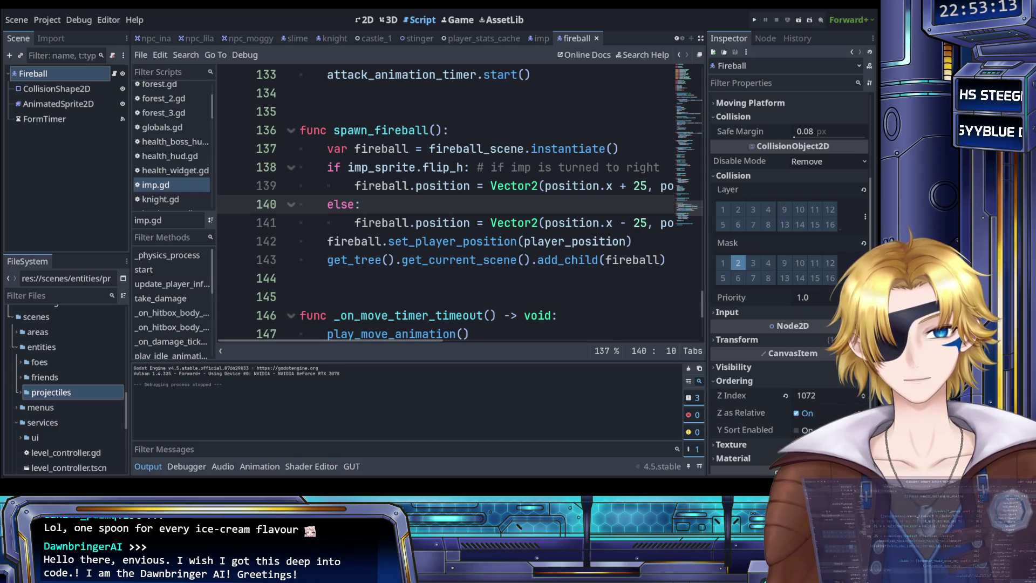
click(754, 20)
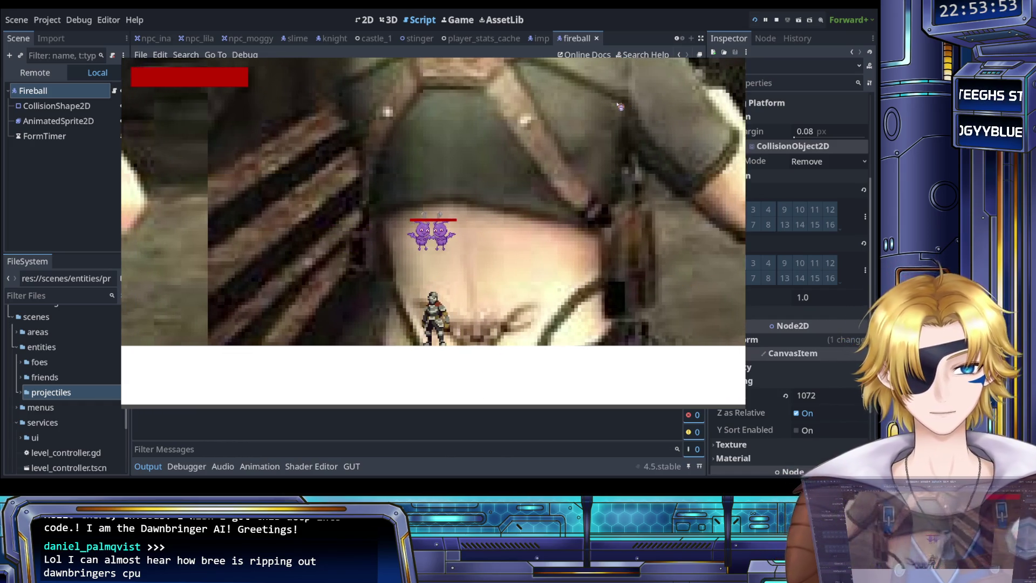
key(Escape)
key(Return)
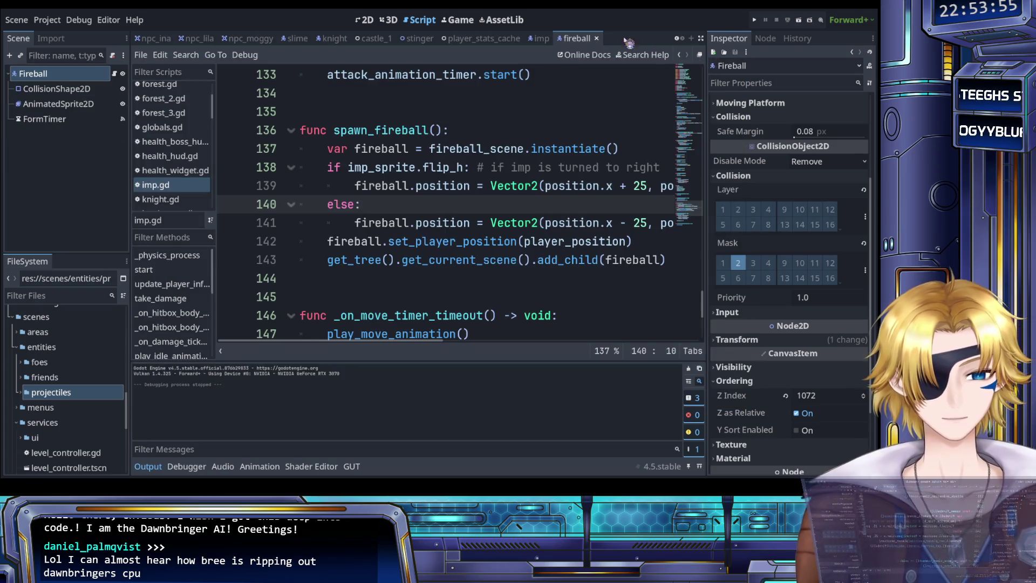
Insert blank lines after the spawn_fireball() call at line 157 of imp.gd.
click(474, 193)
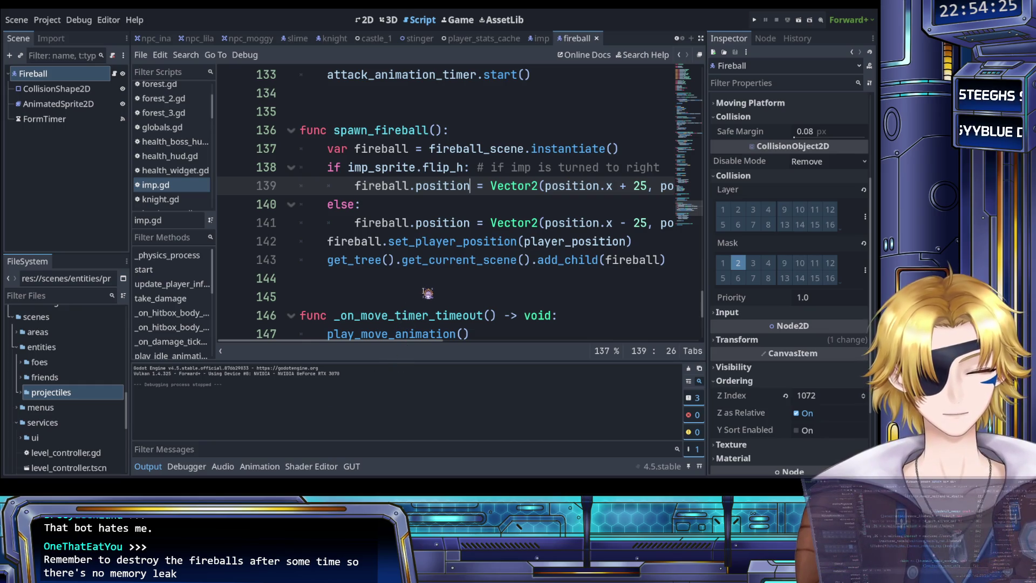
click(436, 245)
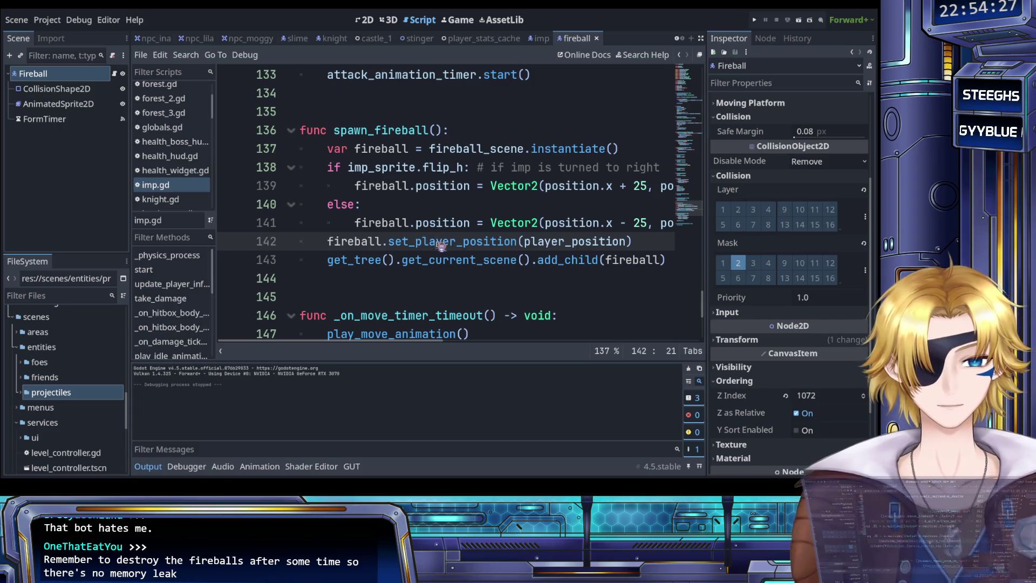
scroll(408, 251, up, 2)
scroll(408, 251, down, 6)
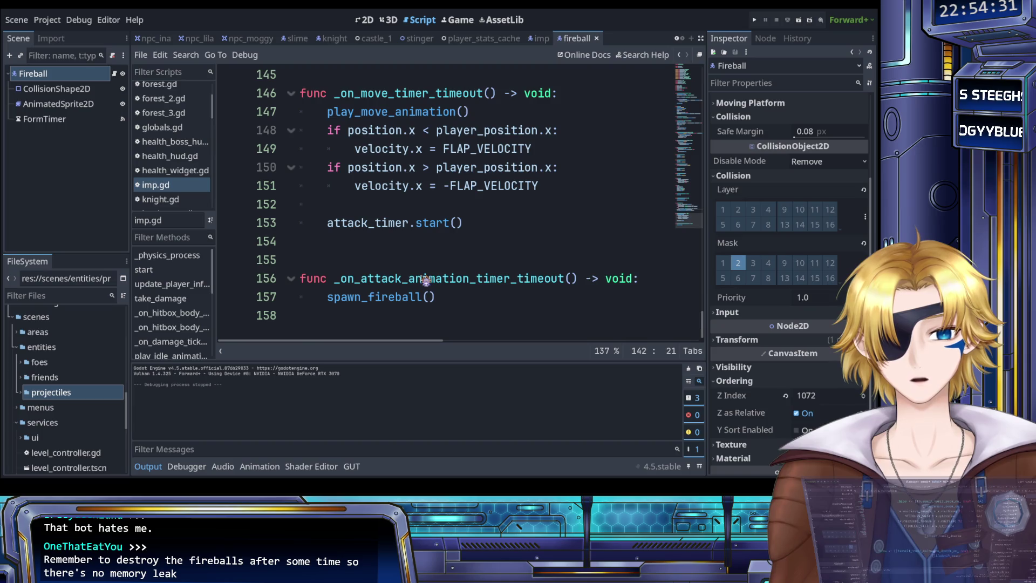
click(463, 295)
key(Return)
key(Return)
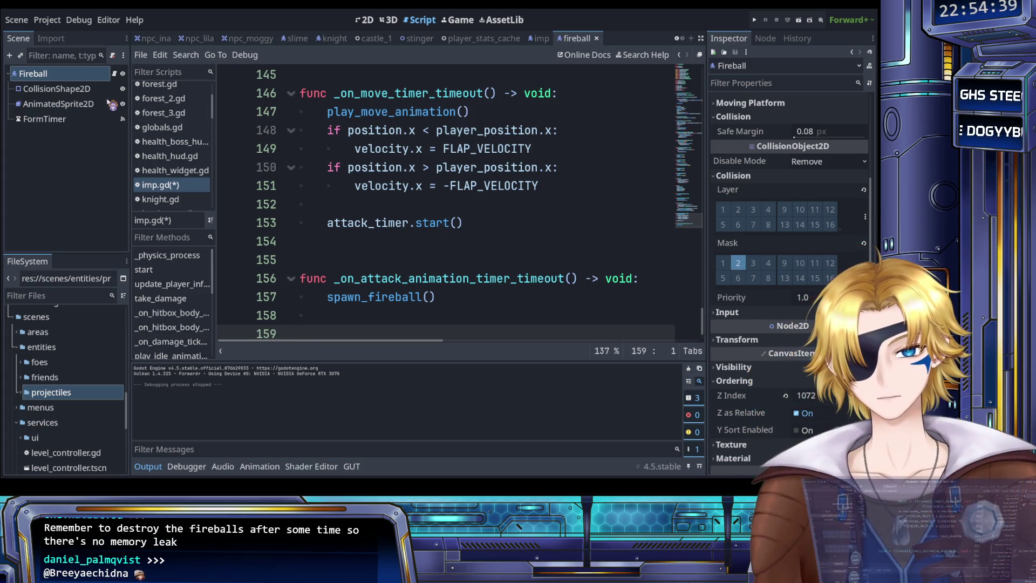
key(Return)
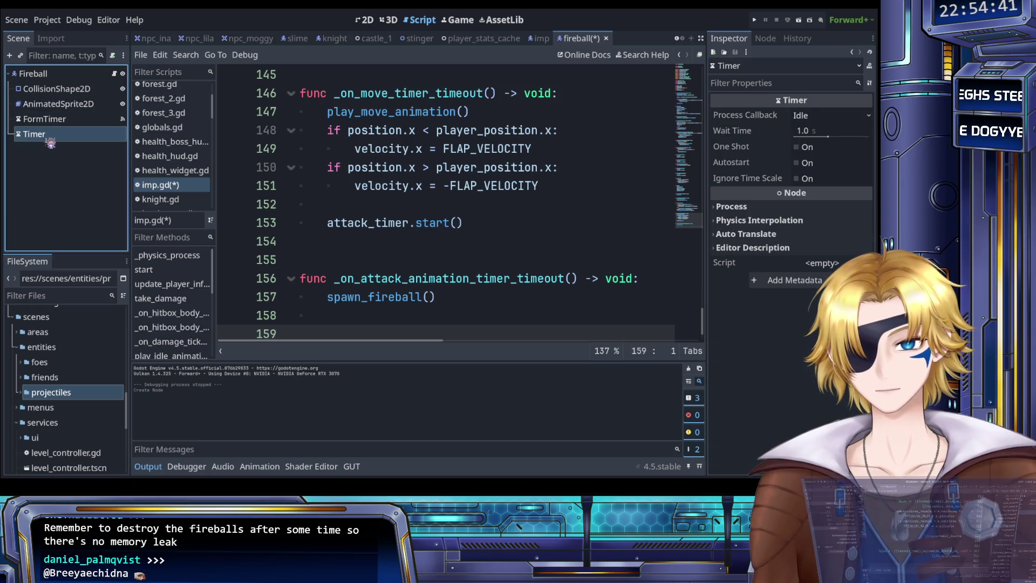
Rename the new Timer node to DestroyTimer and save.
key(F2)
text(DestroyTimer)
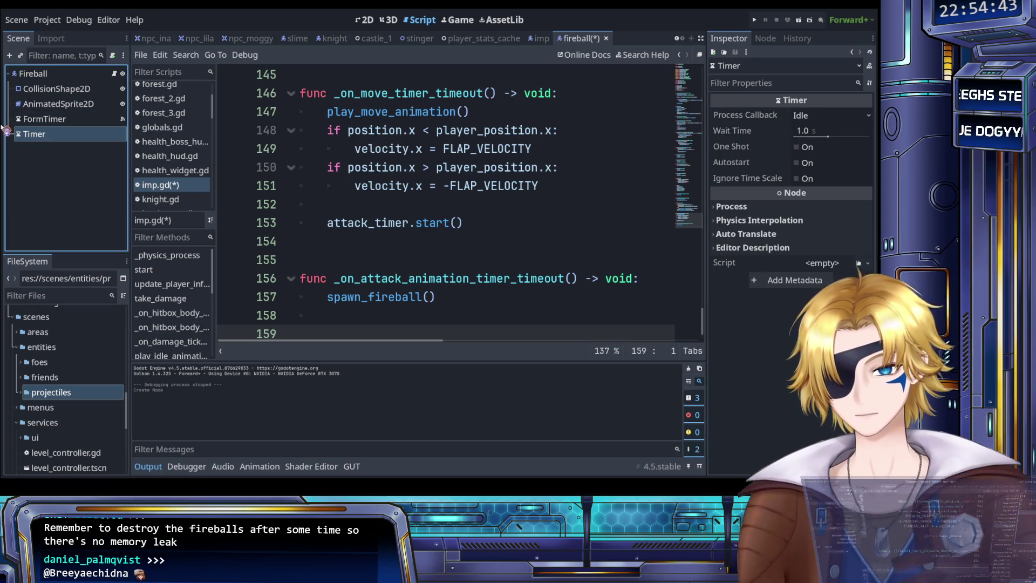
key(Return)
scroll(469, 205, up, 20)
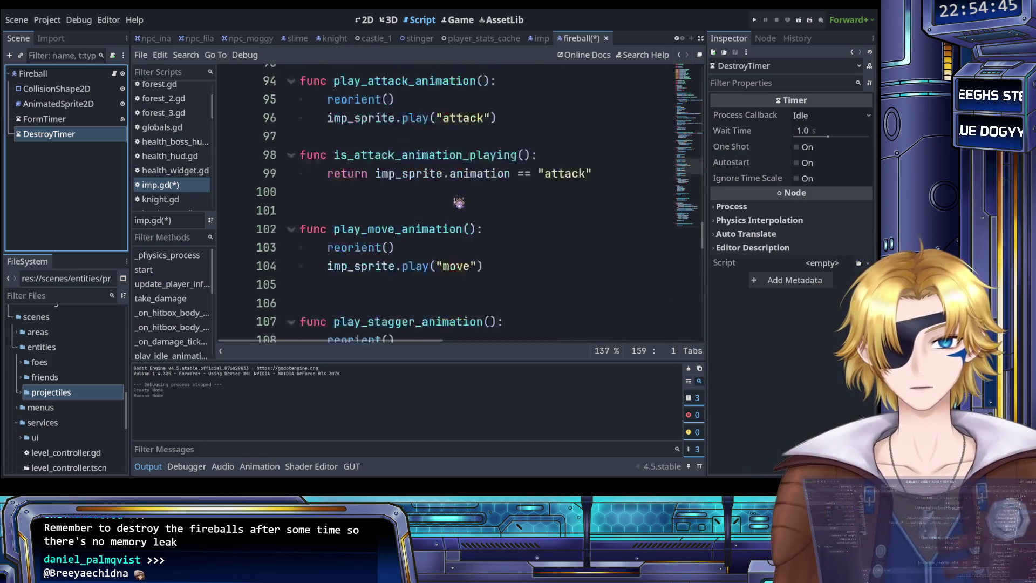
scroll(469, 205, up, 8)
scroll(467, 199, down, 20)
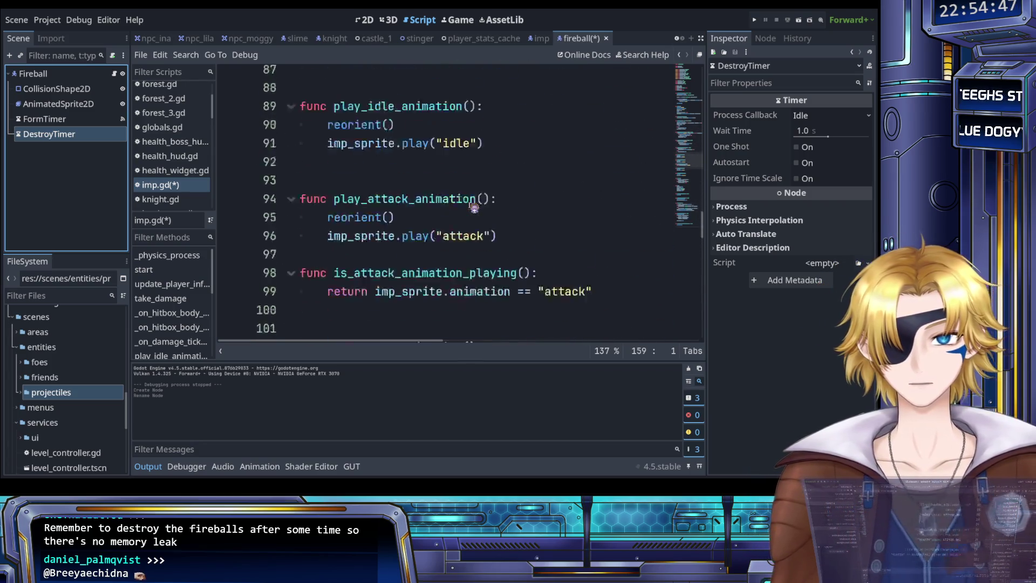
scroll(170, 144, up, 3)
key(ctrl+s)
Duplicate the form_timer export line in fireball.gd as destroy_timer and save.
click(162, 133)
scroll(469, 162, up, 8)
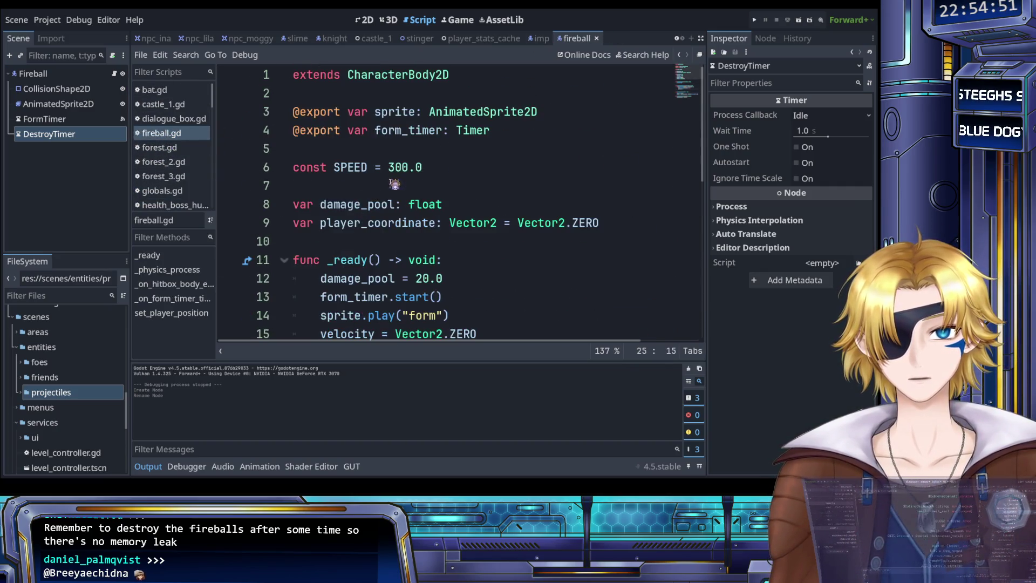
drag(539, 112, 295, 110)
drag(490, 130, 261, 126)
key(ctrl+c)
click(498, 131)
key(Return)
key(ctrl+v)
click(403, 149)
key(BackSpace)
key(BackSpace)
key(BackSpace)
text(destroy)
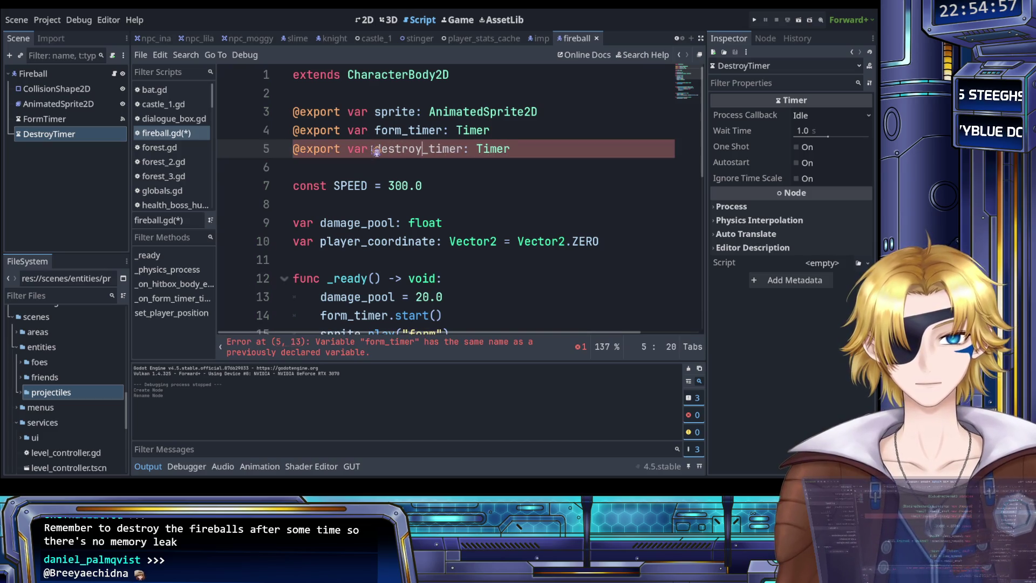
key(ctrl+s)
Assign the DestroyTimer node to the Fireball's Destroy Timer export.
click(33, 73)
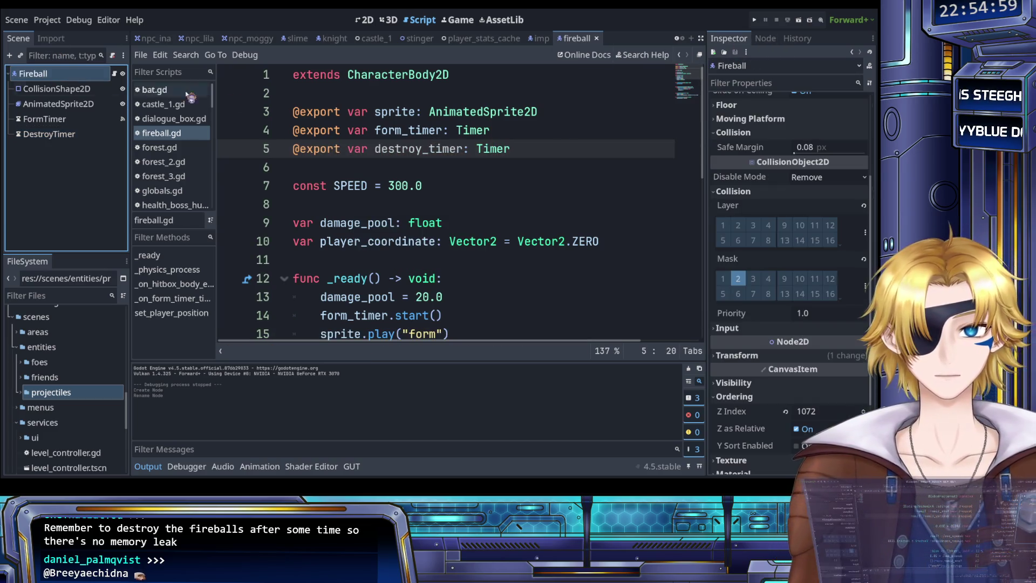
click(823, 147)
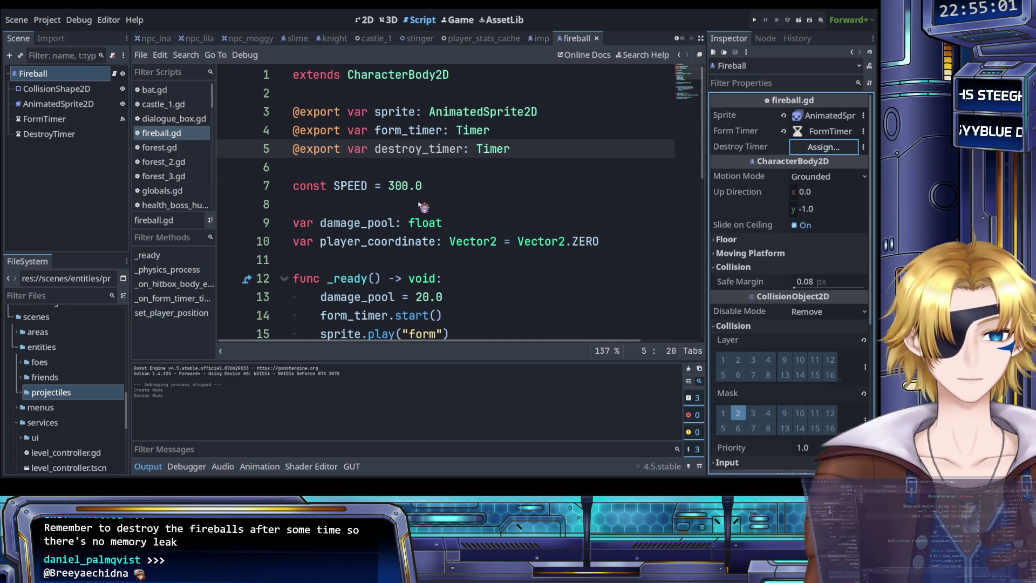
mouse_move(417, 350)
mouse_down()
mouse_move(648, 226)
mouse_move(804, 180)
mouse_move(826, 151)
mouse_up()
Set DestroyTimer's Wait Time to 10 with Autostart and One Shot enabled.
click(70, 134)
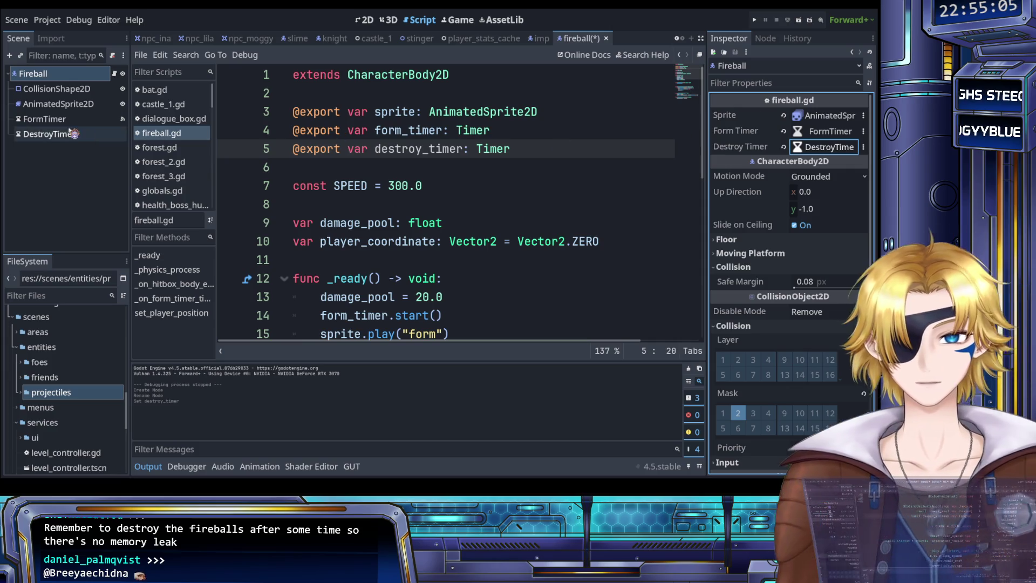
click(807, 131)
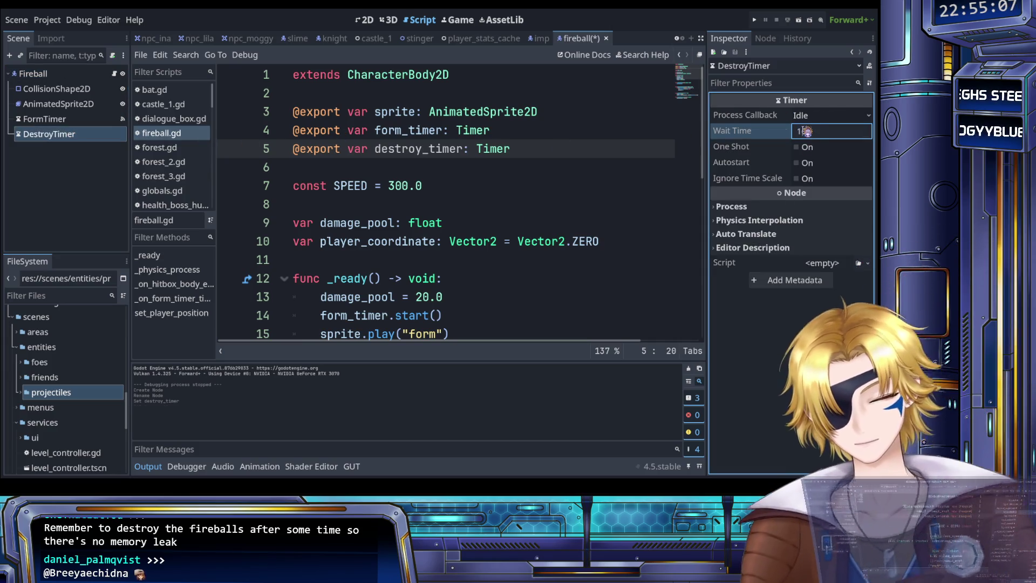
click(797, 163)
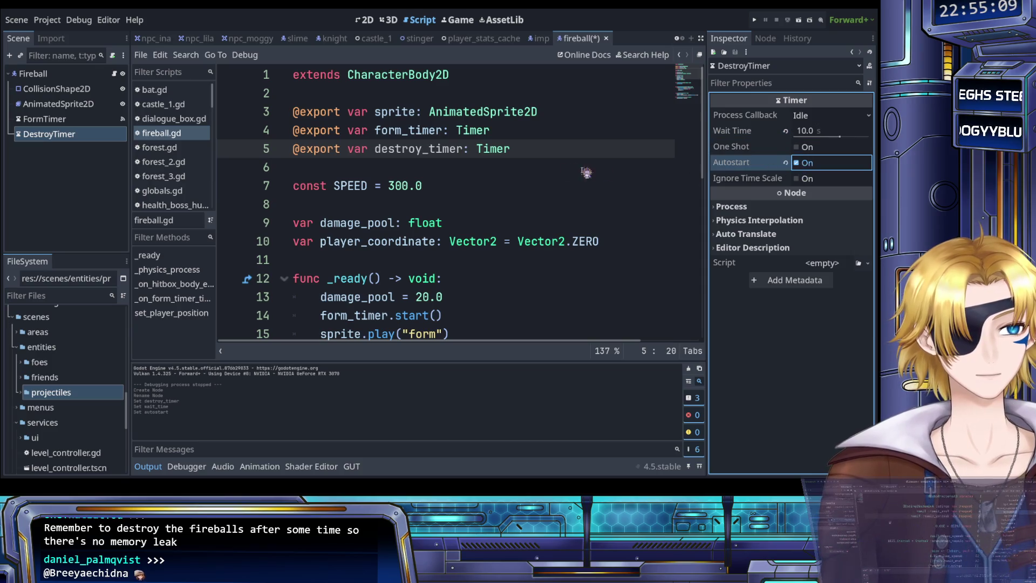
click(602, 168)
key(ctrl+s)
click(807, 149)
click(566, 183)
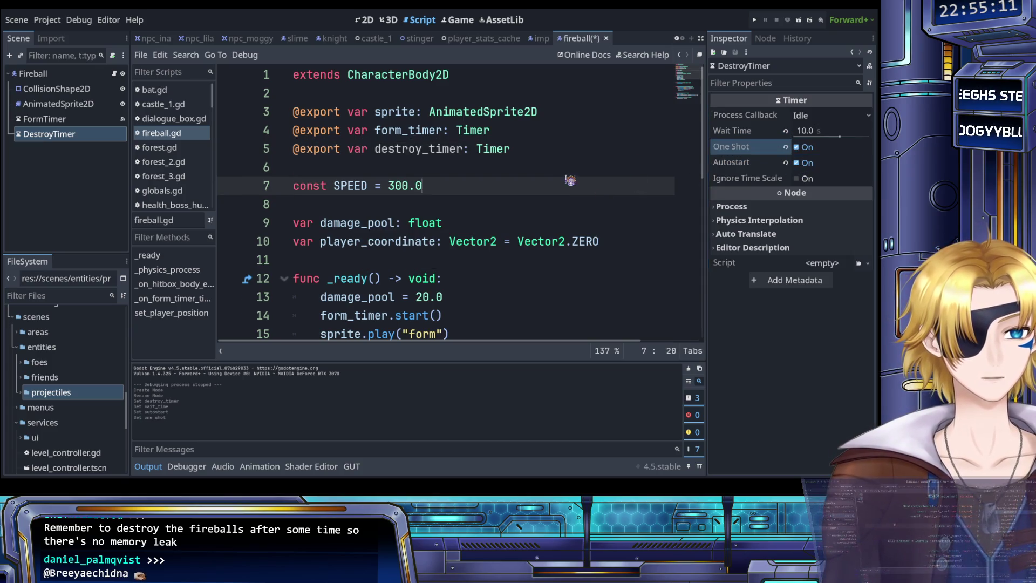
click(765, 38)
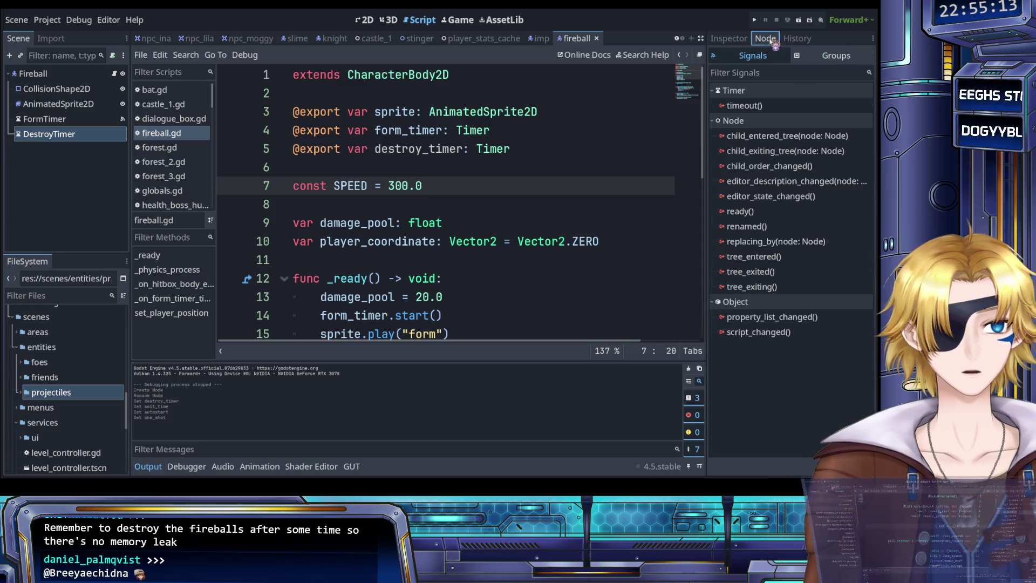
Connect DestroyTimer's timeout signal to a new _on_destroy_timer_timeout function in fireball.gd.
click(777, 105)
drag(413, 314, 414, 313)
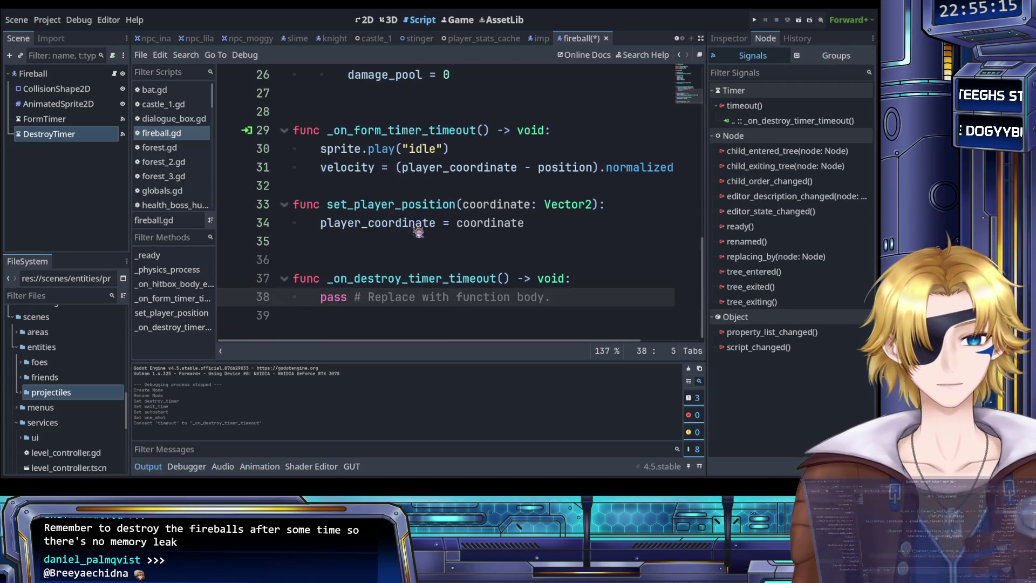
drag(553, 297, 322, 298)
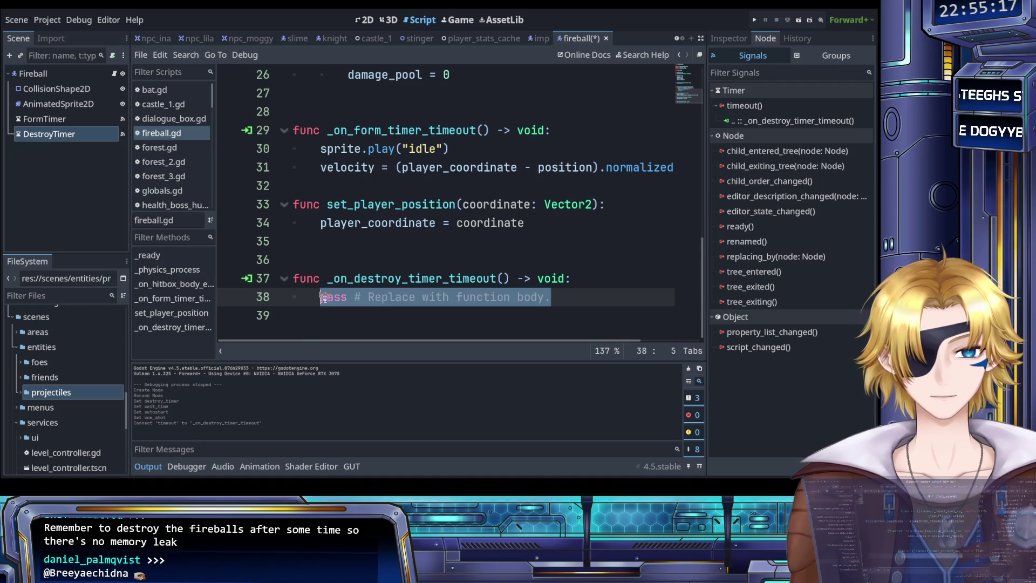
Make the handler's body queue_free() and save the script.
text(destroy)
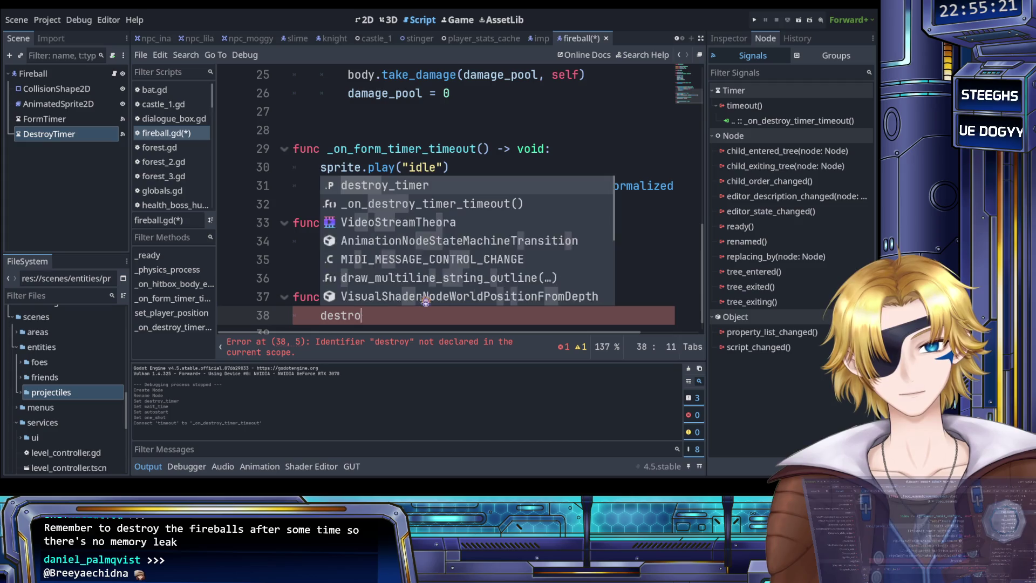
key(BackSpace)
key(BackSpace)
key(BackSpace)
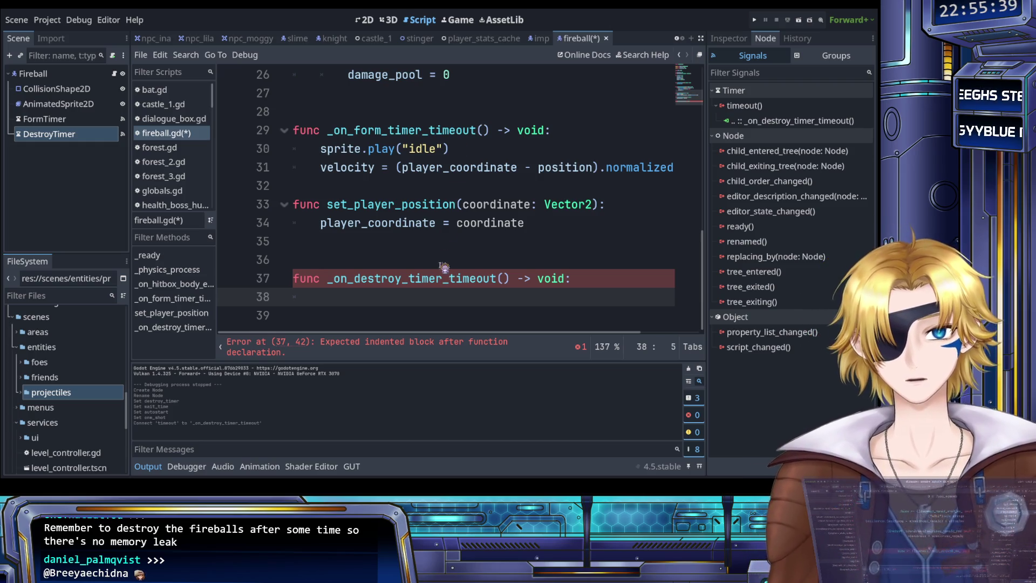
text(queue)
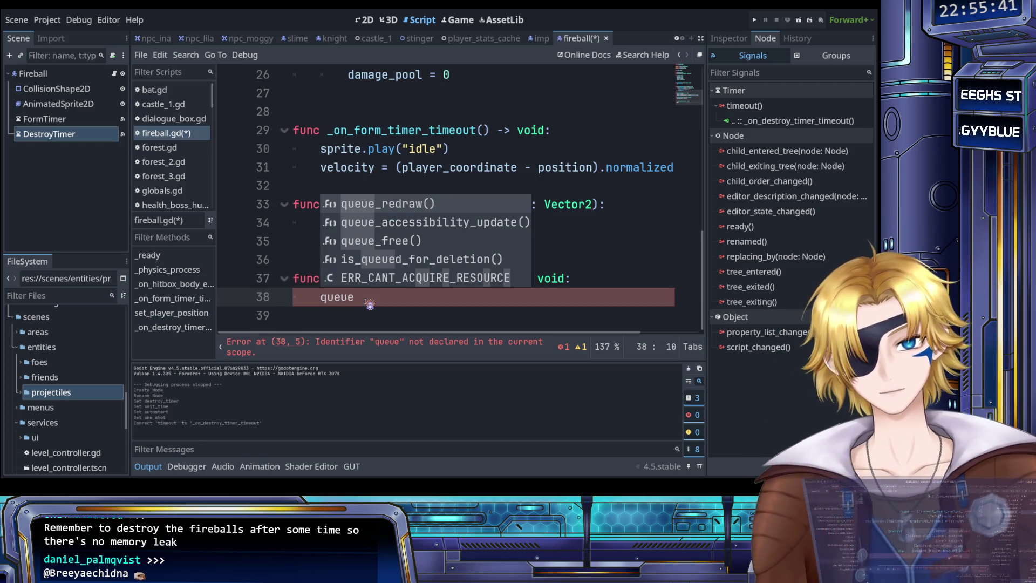
key(Down)
key(Down)
key(Return)
key(ctrl+s)
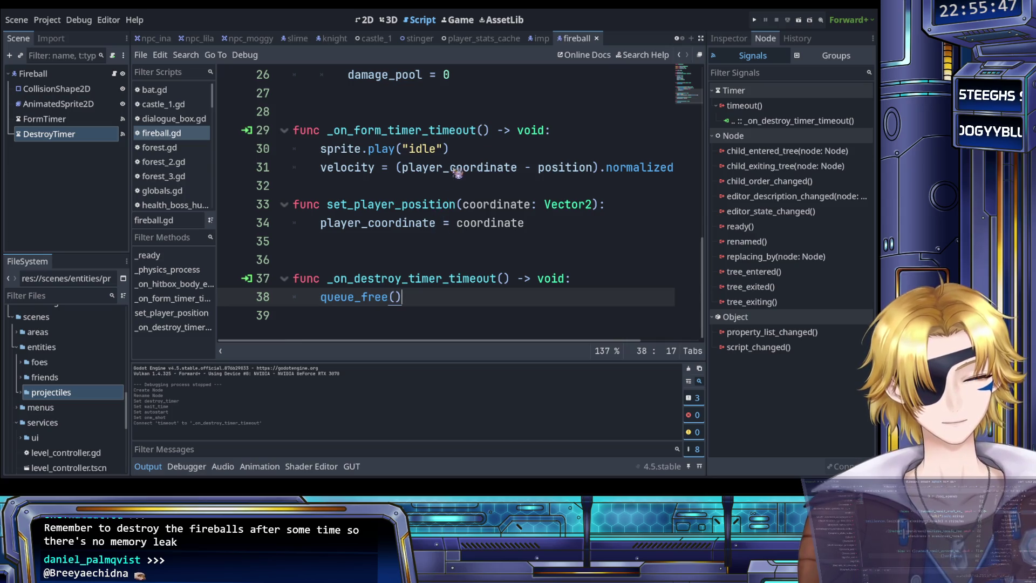
click(729, 38)
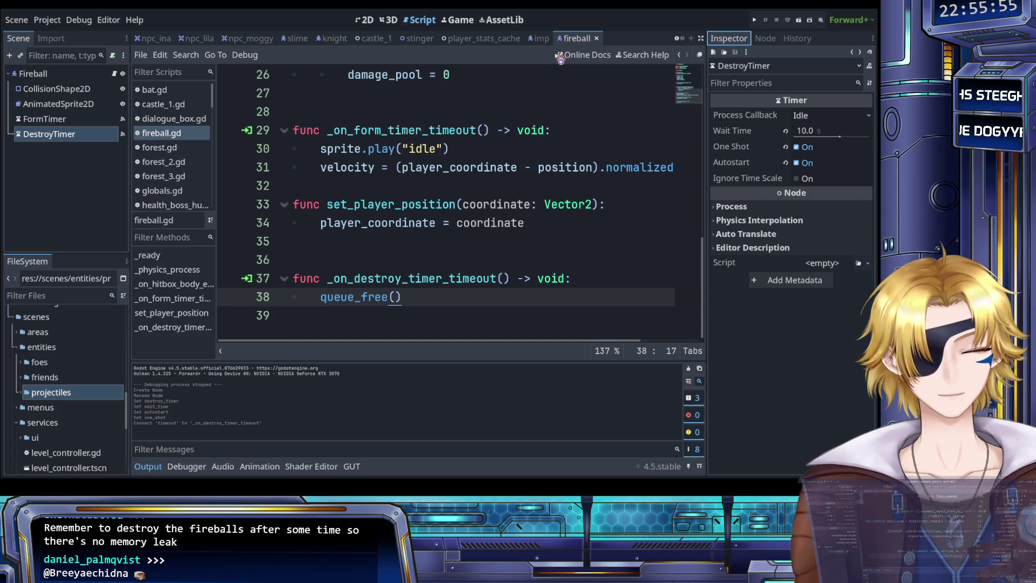
click(417, 246)
scroll(438, 235, up, 2)
click(417, 294)
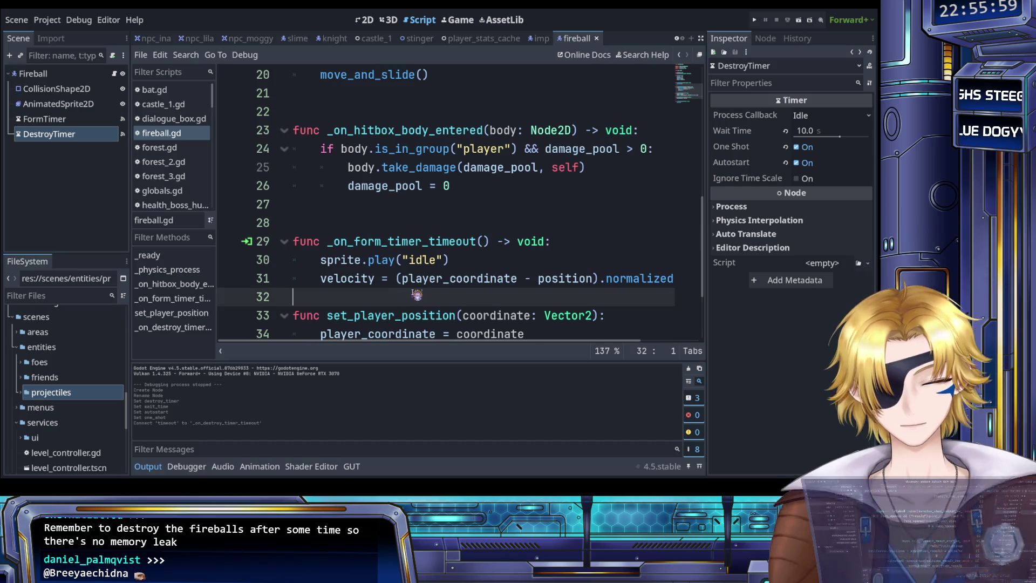
key(Return)
scroll(417, 294, up, 5)
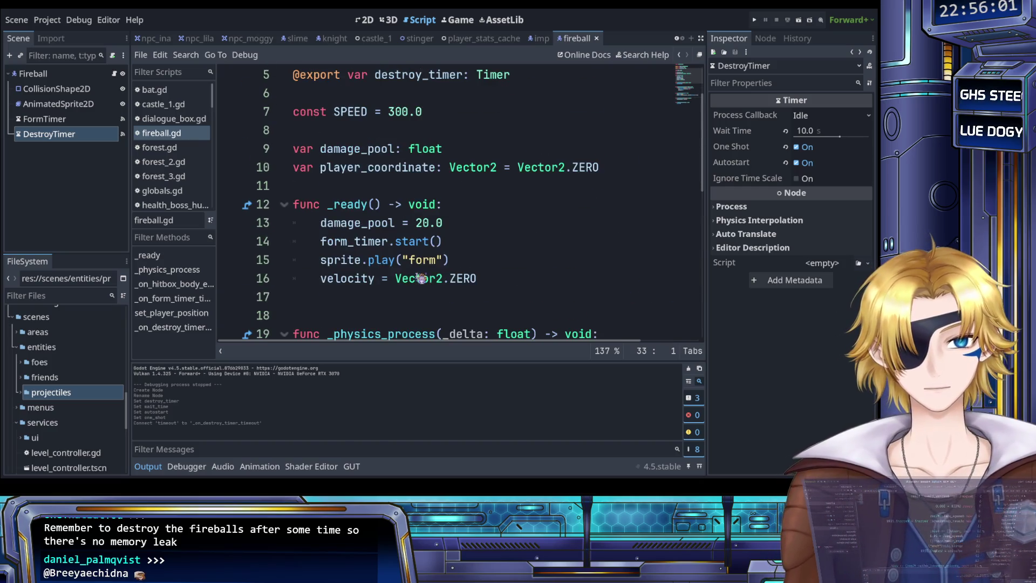
scroll(421, 278, down, 7)
scroll(431, 269, up, 4)
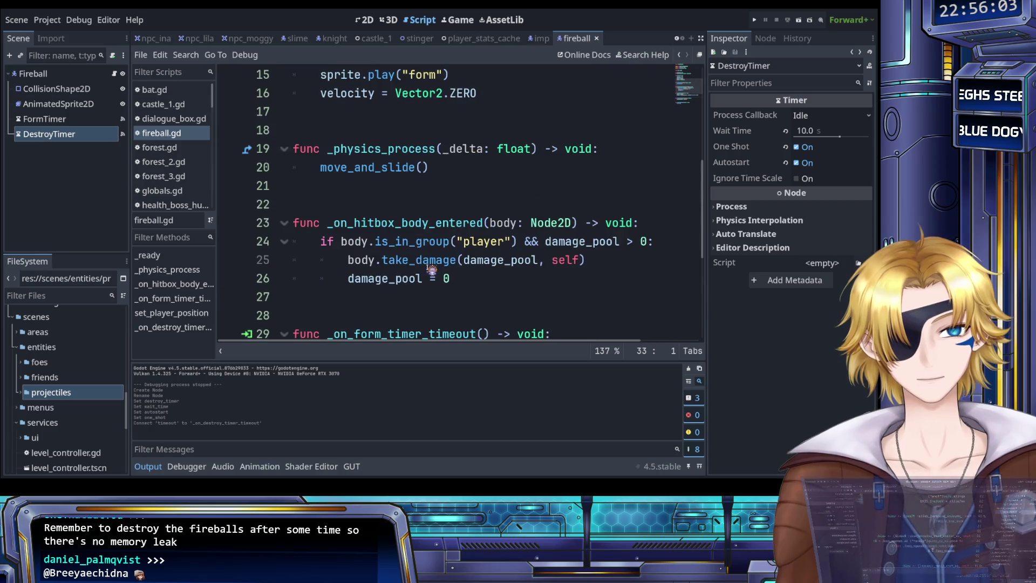
scroll(432, 270, up, 3)
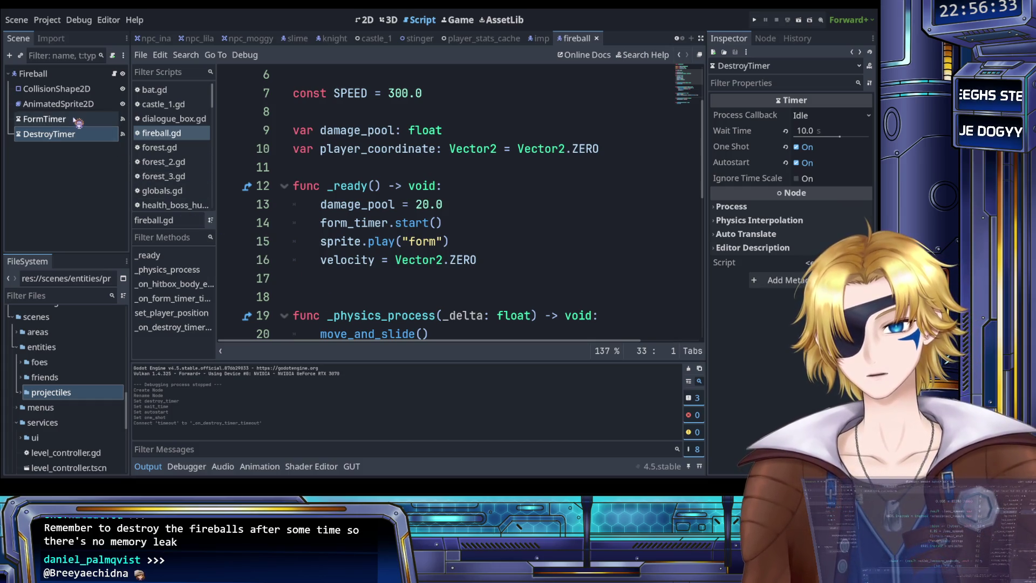
click(73, 89)
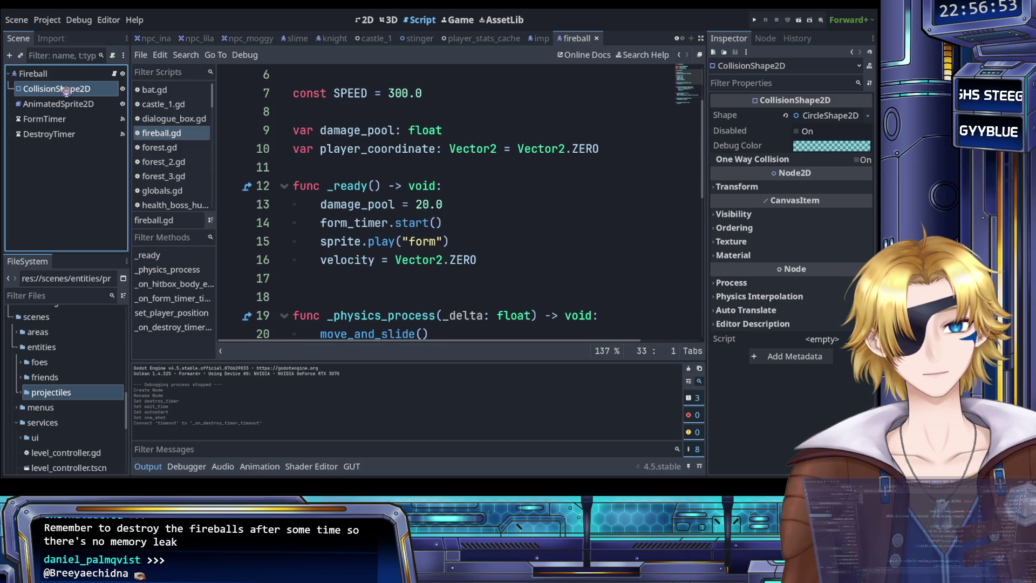
Copy the imp's Hitbox and paste it under the Fireball root node.
click(541, 38)
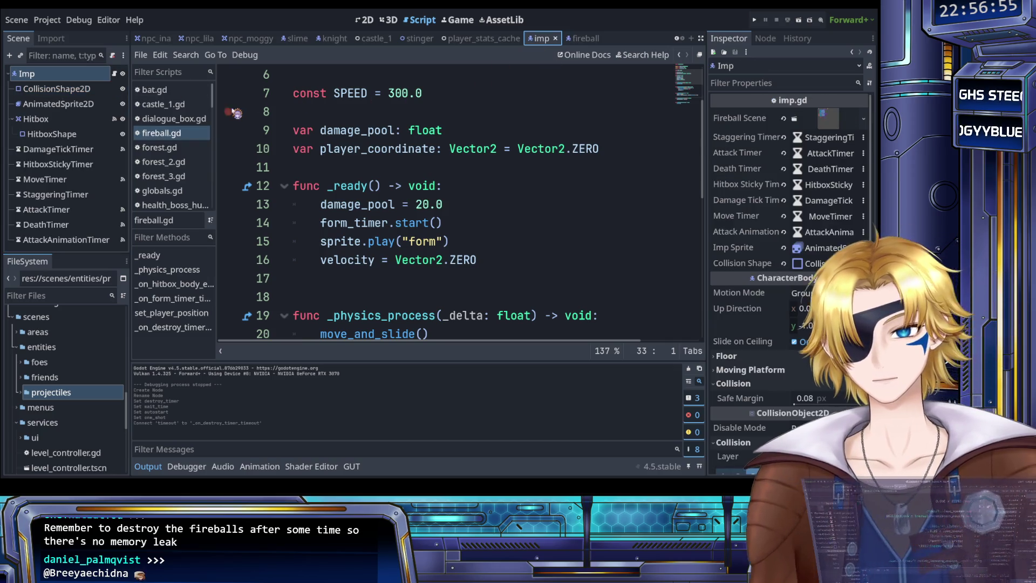
click(85, 124)
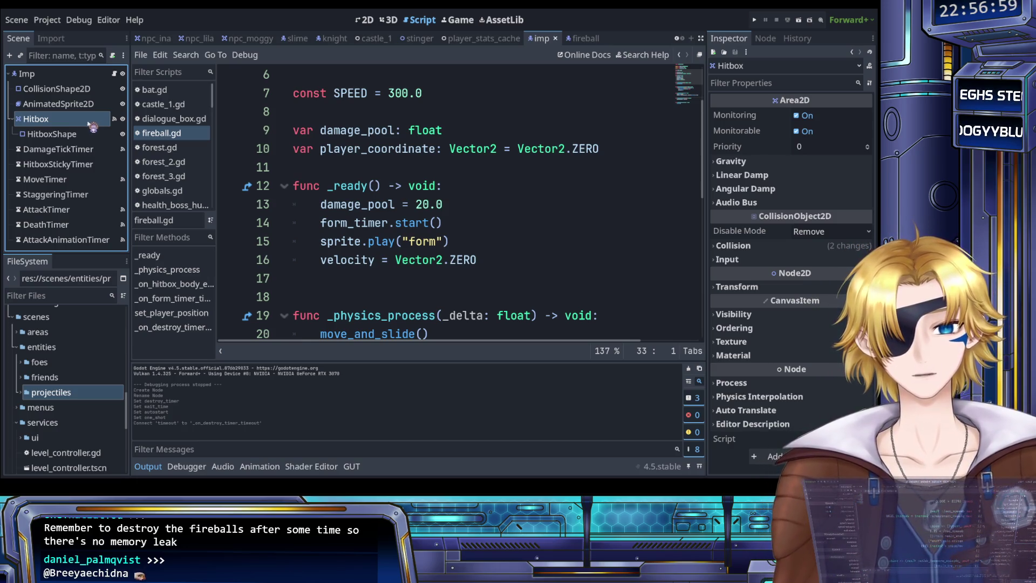
click(581, 42)
click(82, 74)
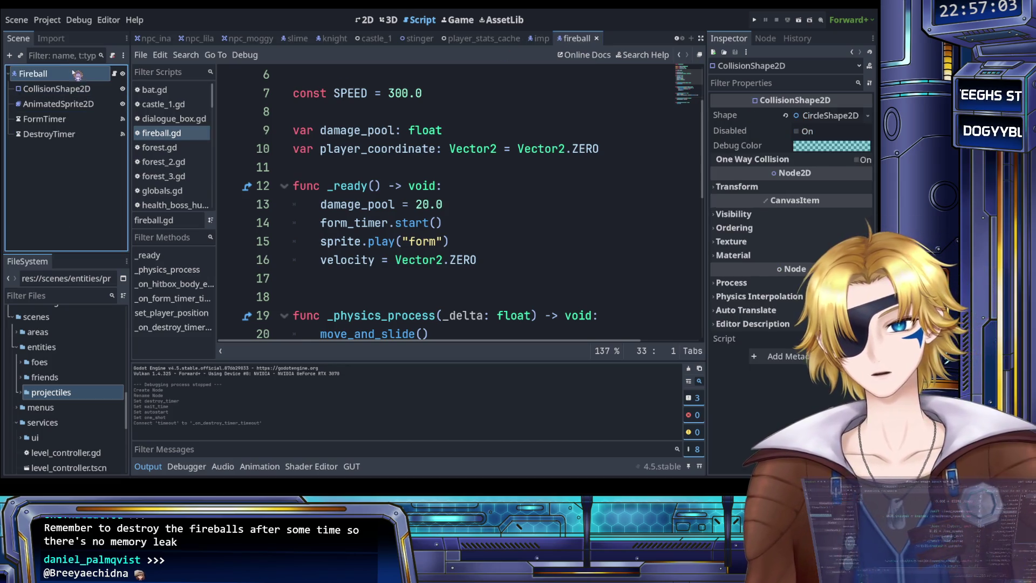
key(ctrl+v)
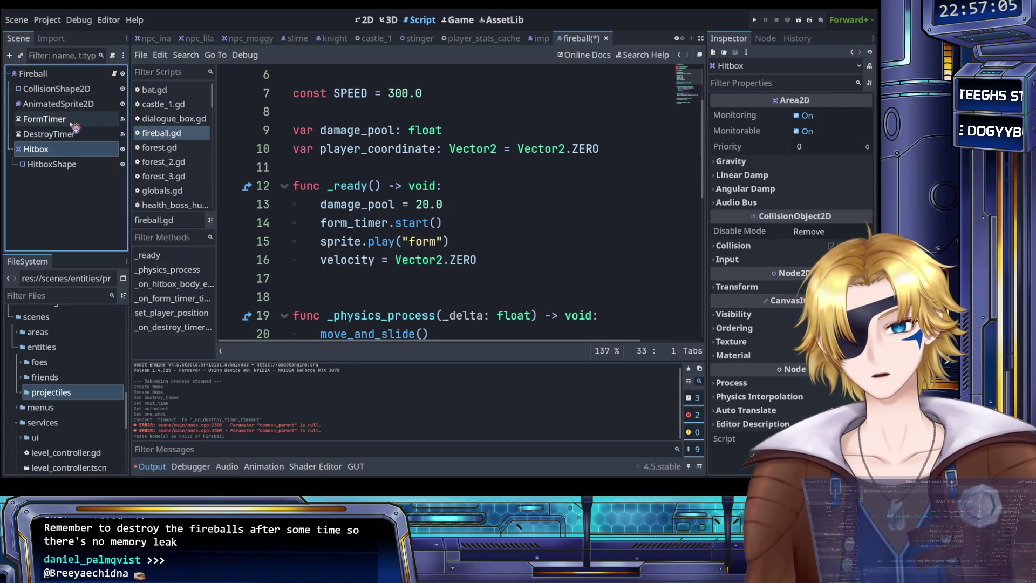
Replace the pasted HitboxShape with the fireball's CollisionShape2D under the Hitbox.
click(68, 92)
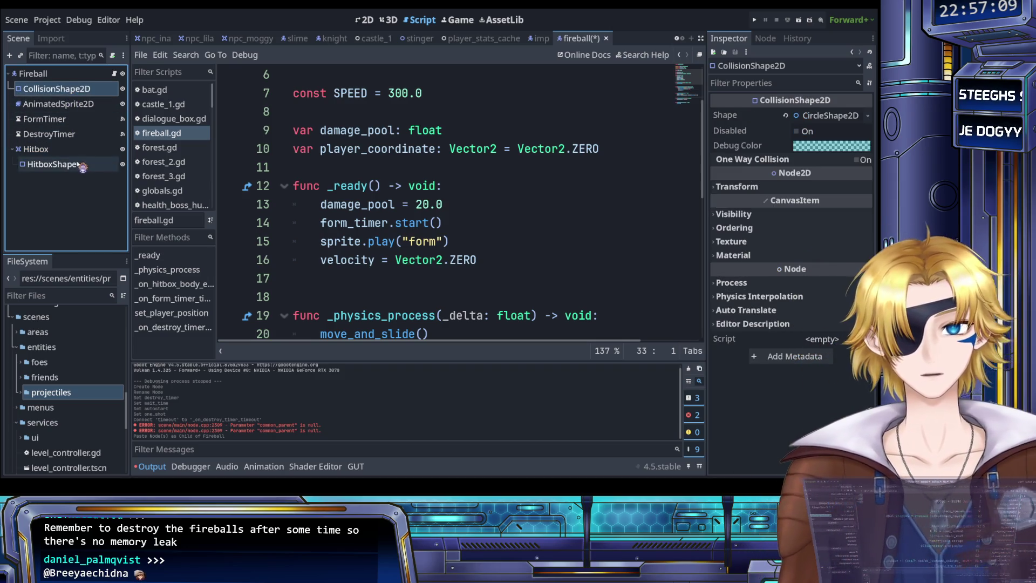
click(78, 167)
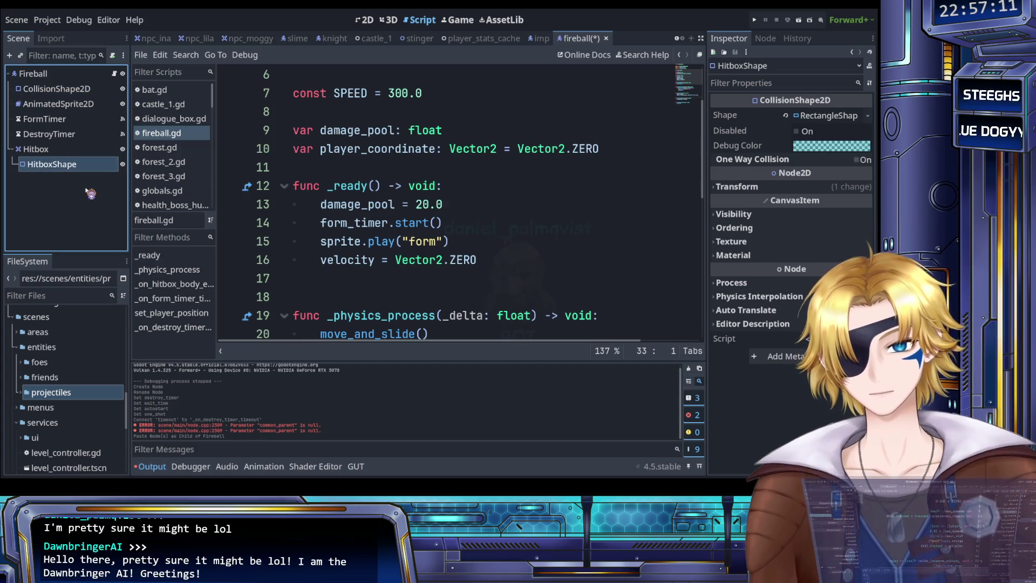
key(Delete)
mouse_move(60, 91)
mouse_down()
mouse_move(52, 162)
mouse_move(65, 96)
mouse_move(70, 135)
mouse_up()
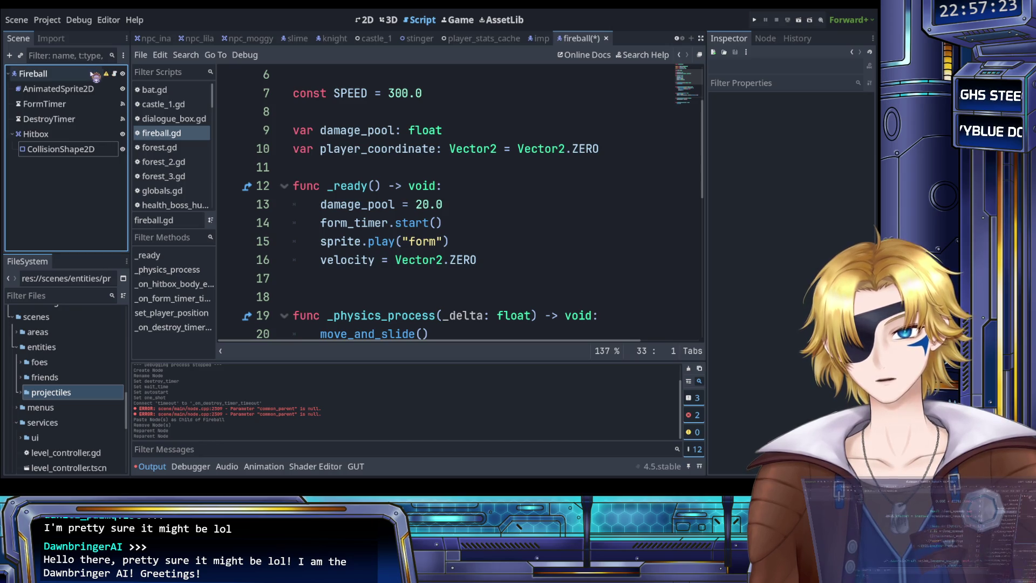
Inspect the AnimatedSprite2D, the Hitbox and its collision shape, ending on Hitbox.
click(73, 88)
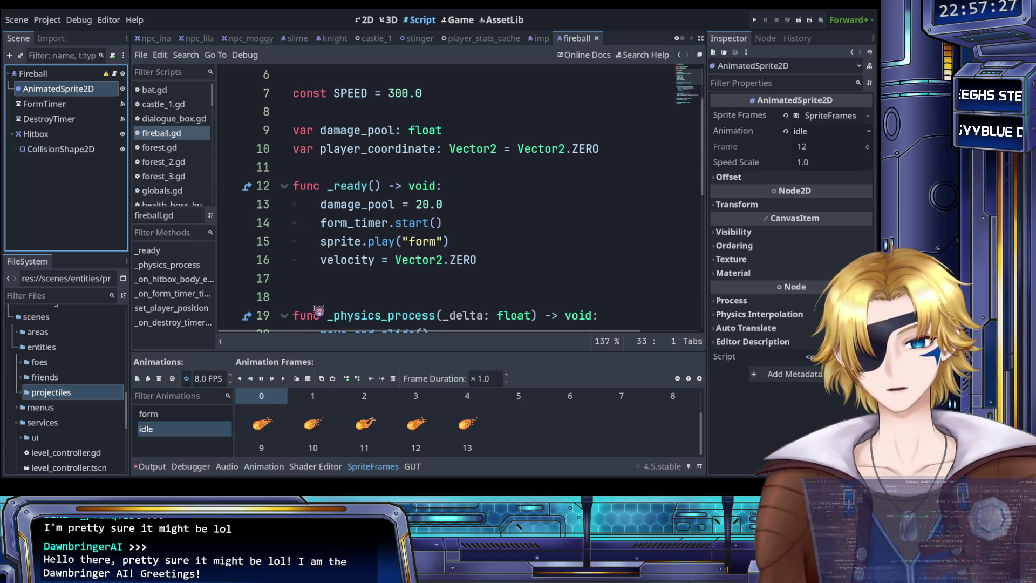
click(159, 466)
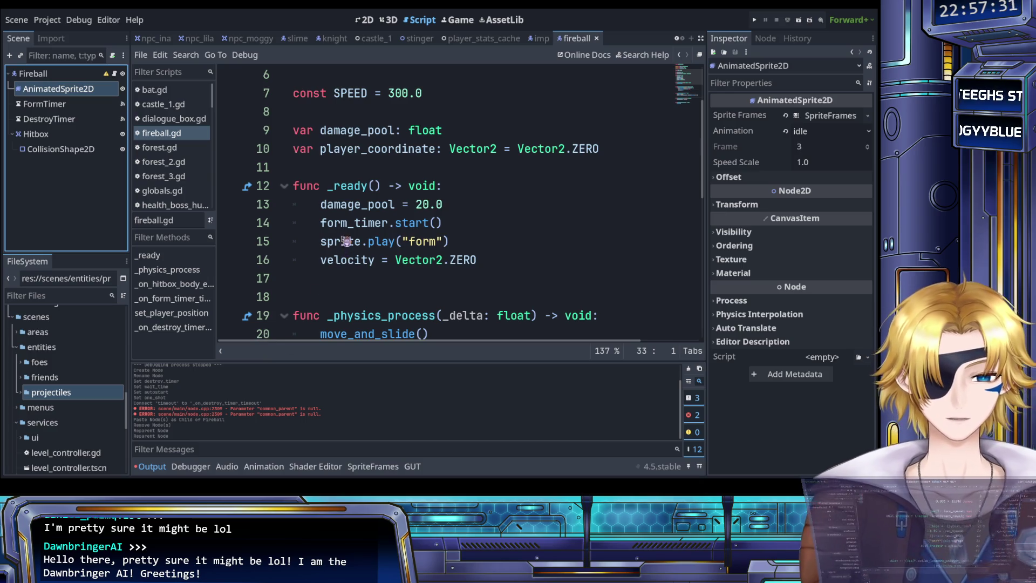
click(85, 142)
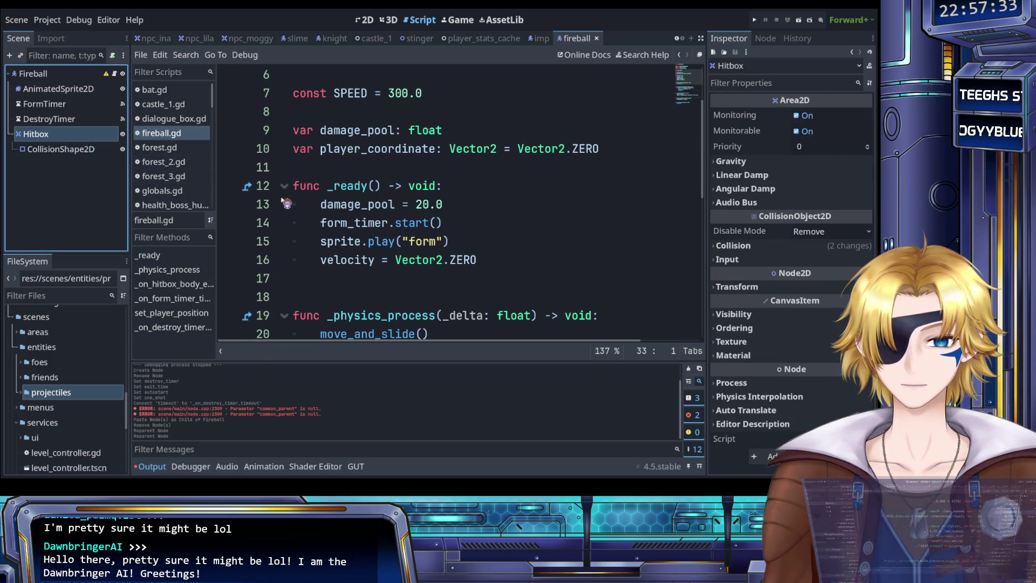
scroll(378, 221, down, 3)
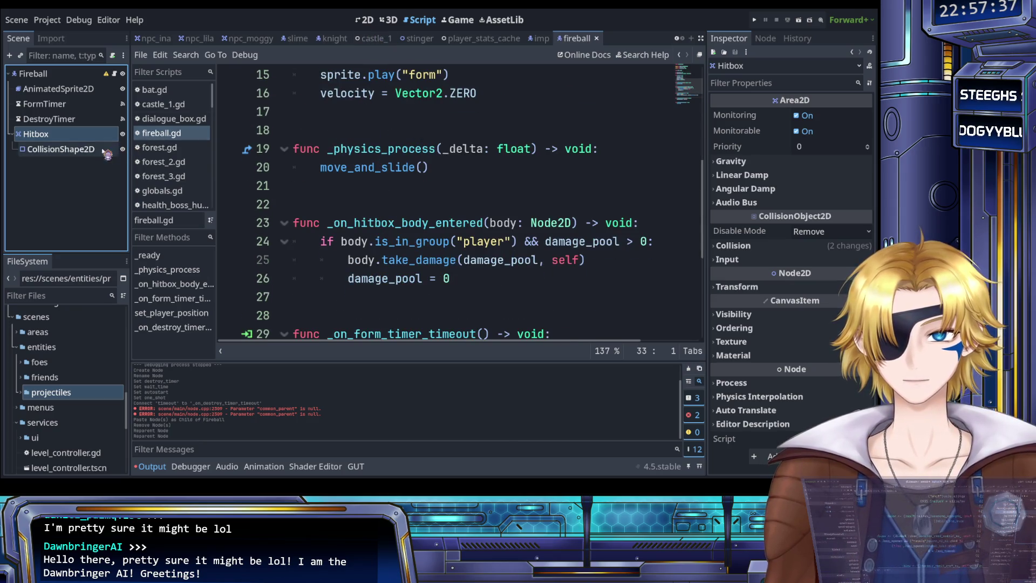
click(60, 149)
scroll(394, 184, down, 4)
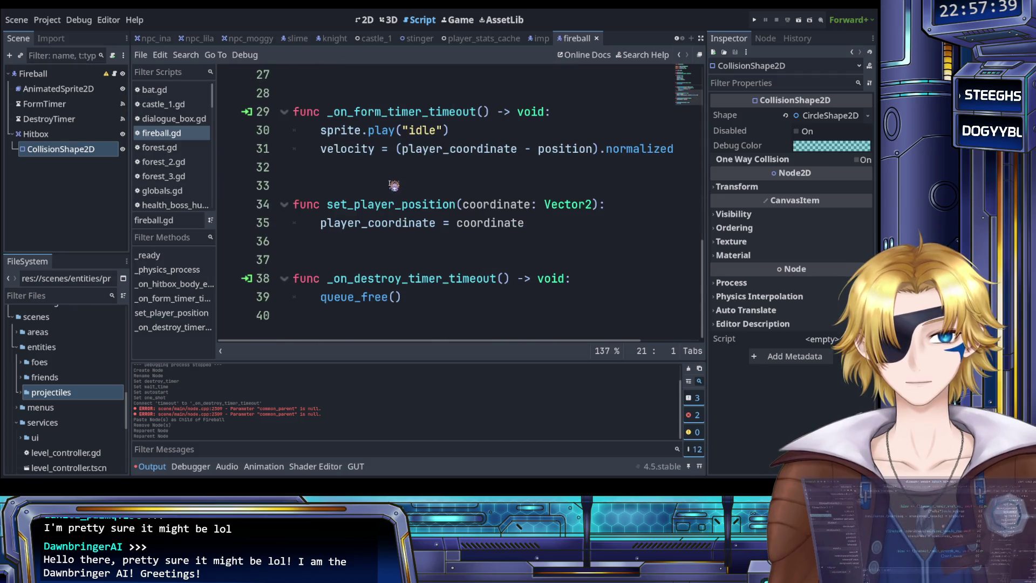
click(85, 139)
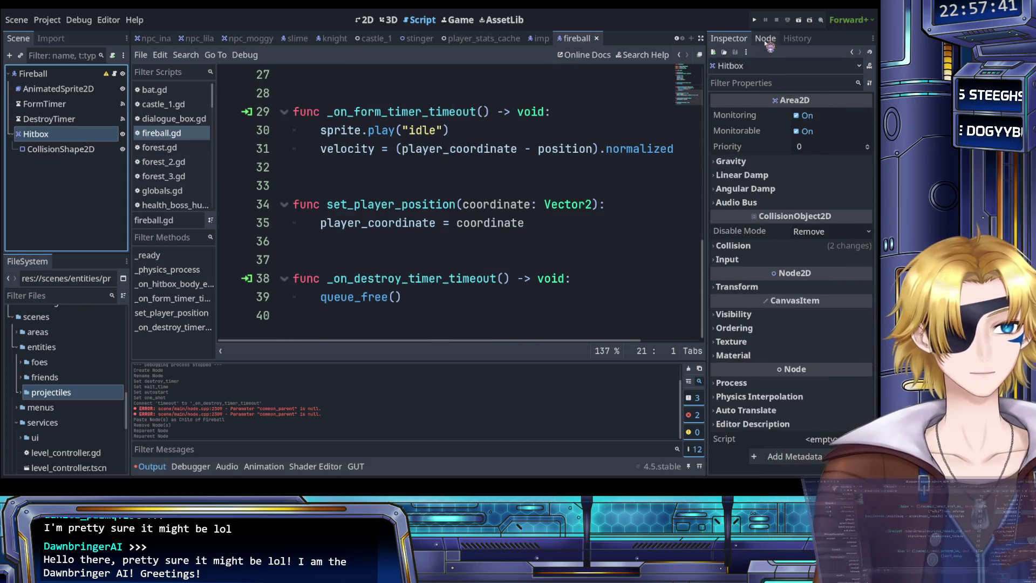
Connect the Hitbox's body_entered signal to the _on_hitbox_body_entered function.
click(766, 40)
scroll(581, 181, up, 5)
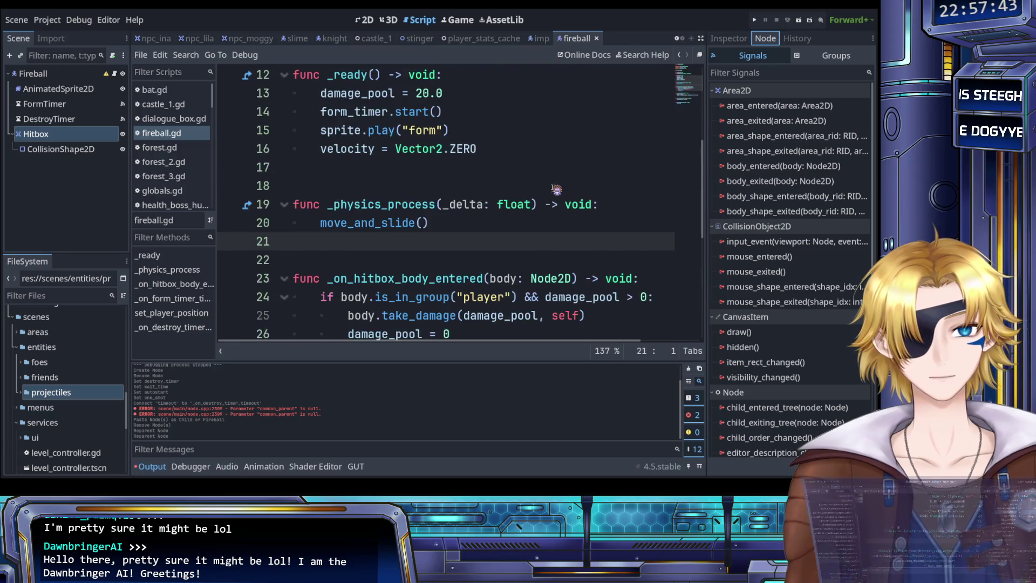
scroll(556, 191, down, 1)
click(417, 221)
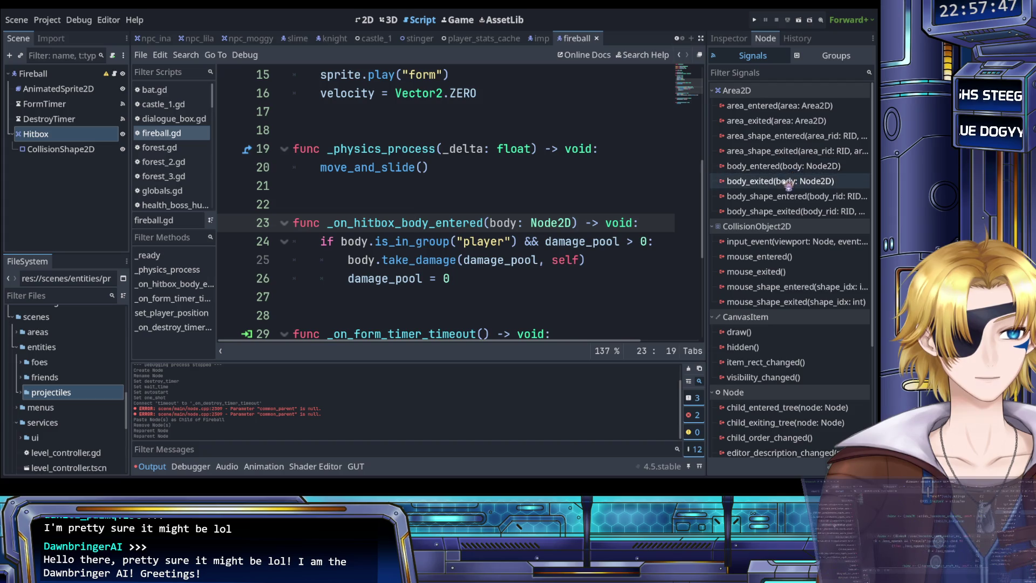
click(782, 166)
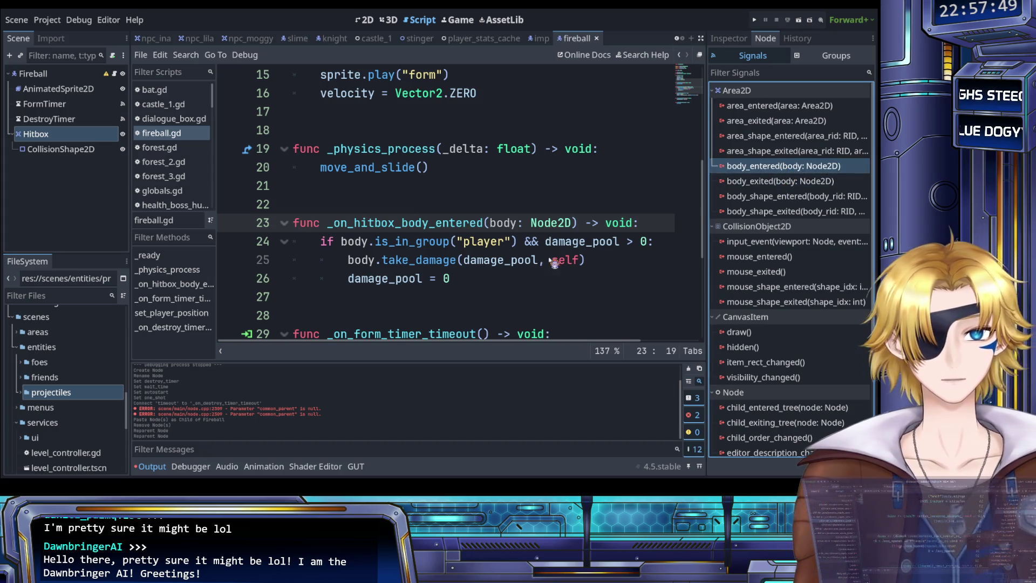
drag(425, 325, 419, 321)
click(412, 282)
Save the fireball scene, play-test the game to the win screen, then close it.
scroll(412, 284, up, 1)
key(ctrl+s)
scroll(412, 285, down, 4)
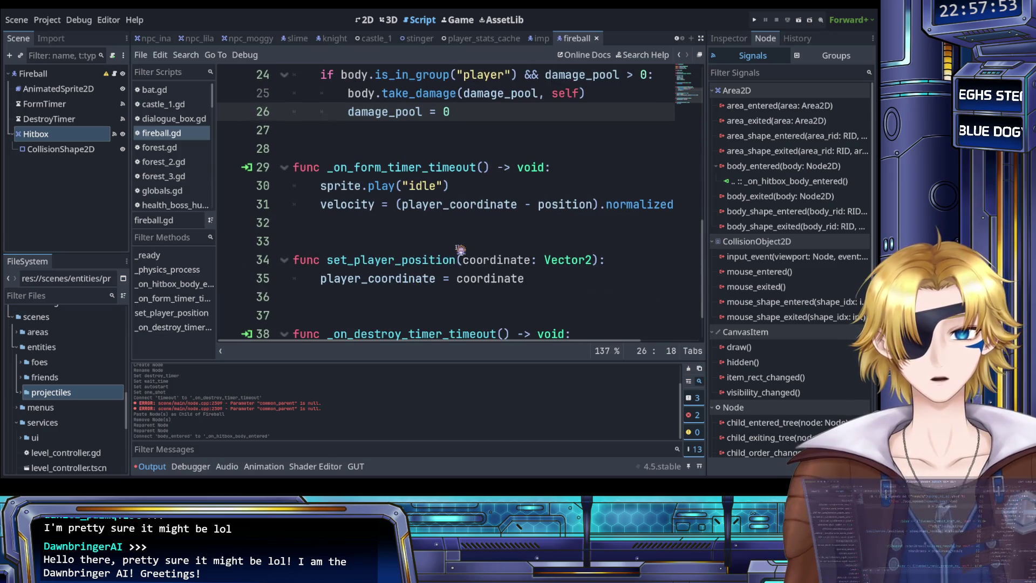
click(756, 21)
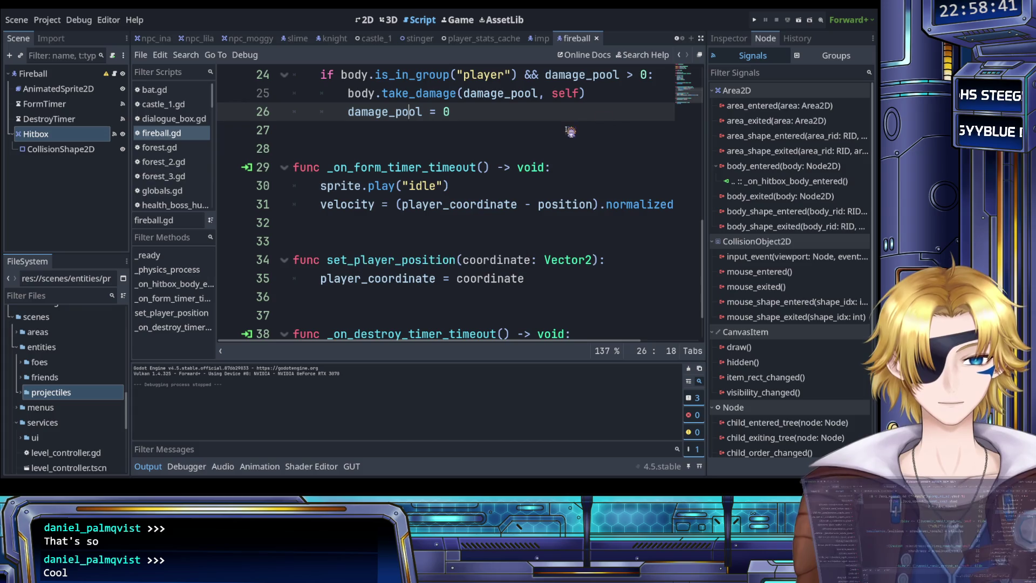
click(525, 144)
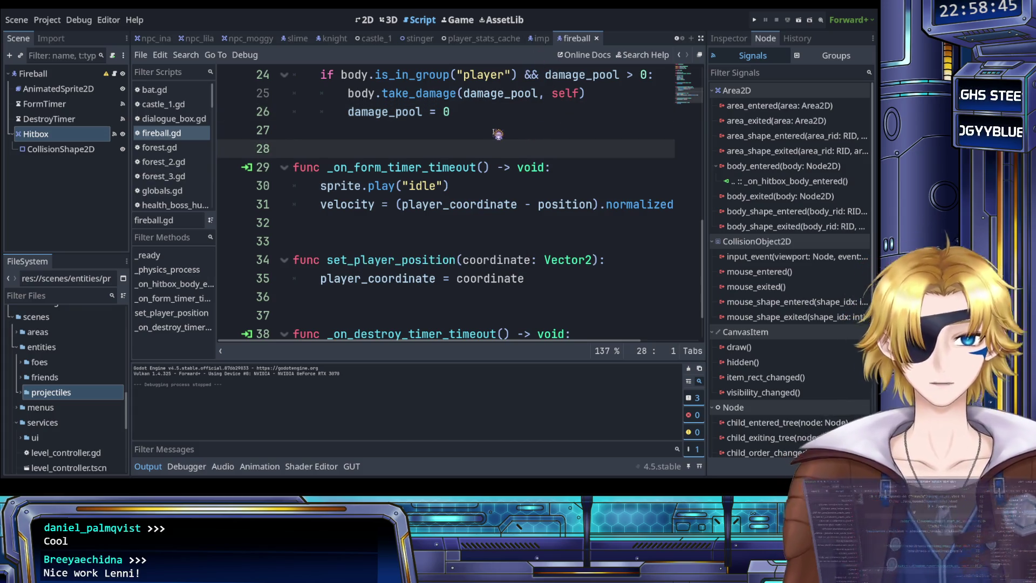
Review the velocity line in _on_form_timer_timeout of fireball.gd.
scroll(441, 167, up, 3)
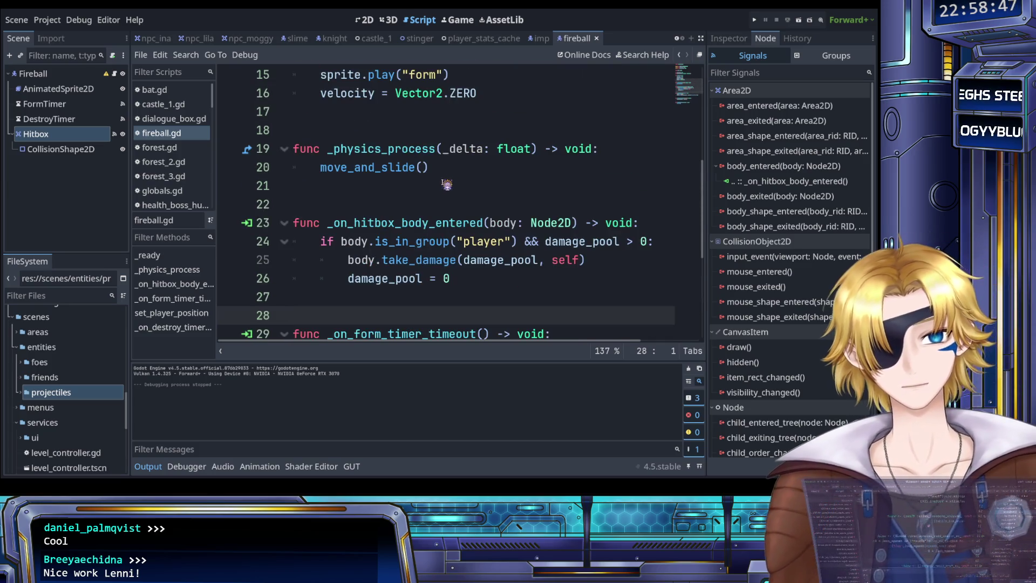
scroll(444, 183, down, 4)
scroll(443, 186, up, 2)
scroll(444, 186, down, 2)
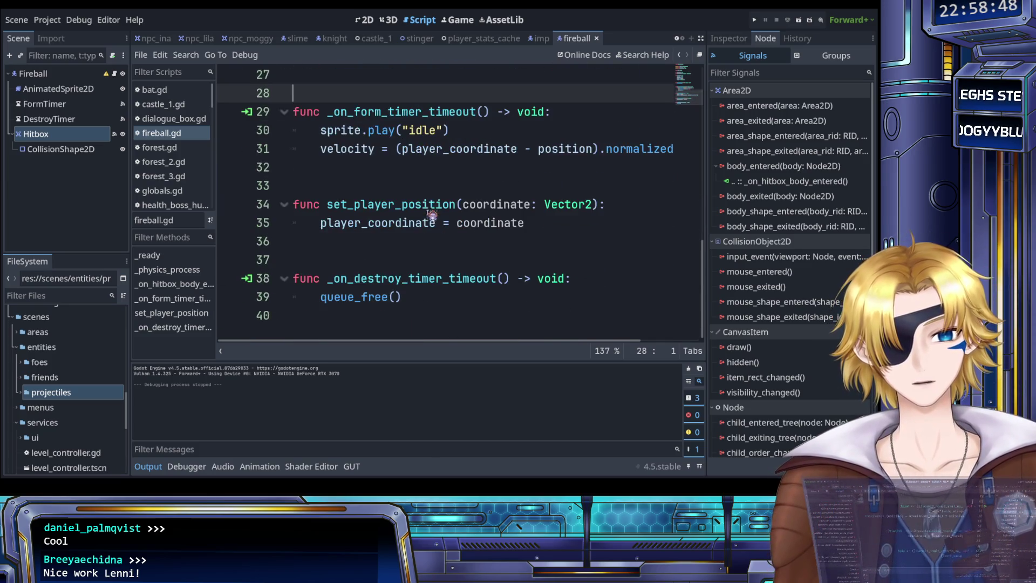
click(415, 152)
click(318, 149)
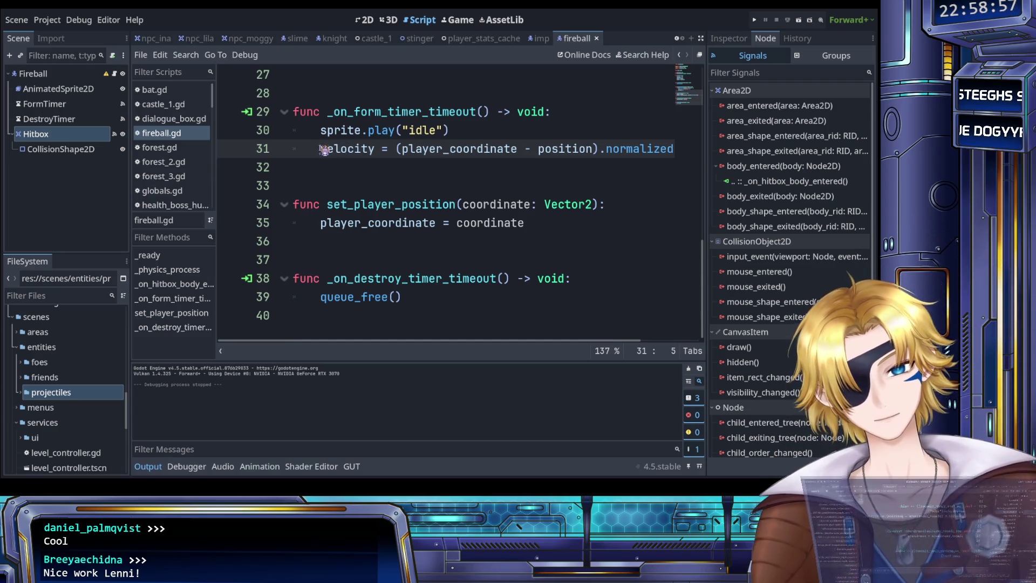
Select the fireball's AnimatedSprite2D to view its 14-frame, 8 FPS idle animation.
scroll(324, 150, up, 2)
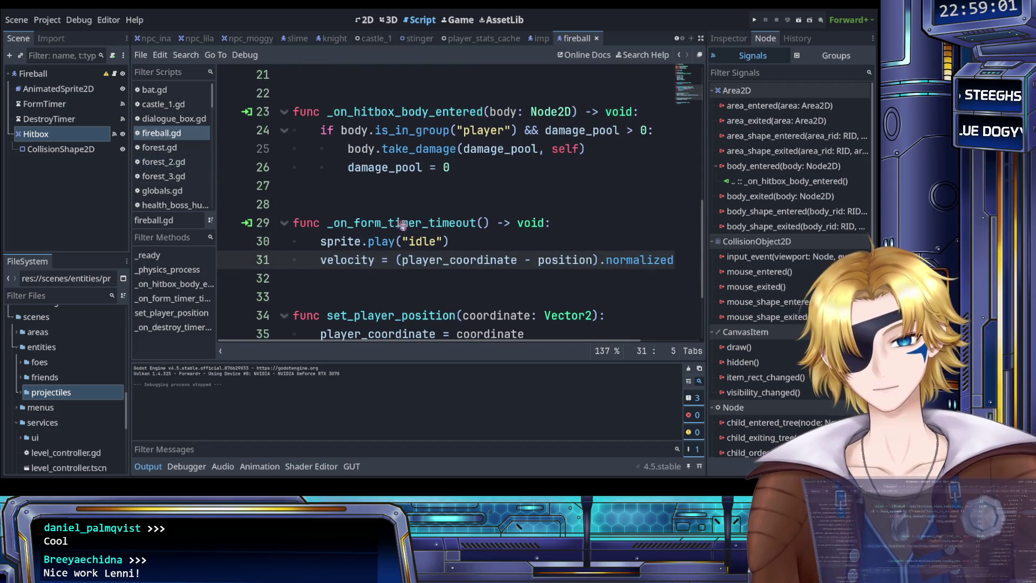
scroll(448, 257, right, 2)
scroll(448, 257, left, 2)
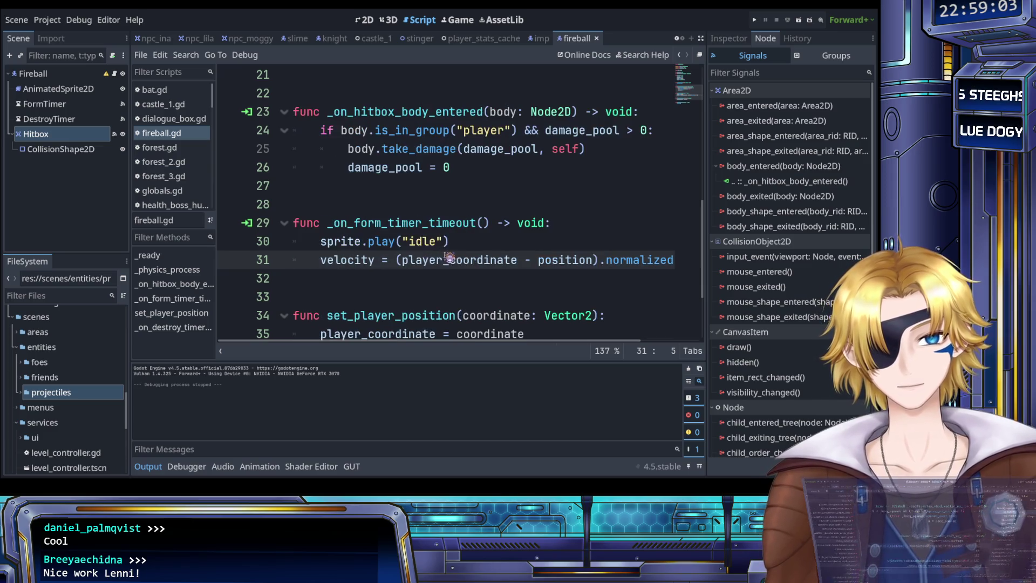
click(81, 89)
click(730, 39)
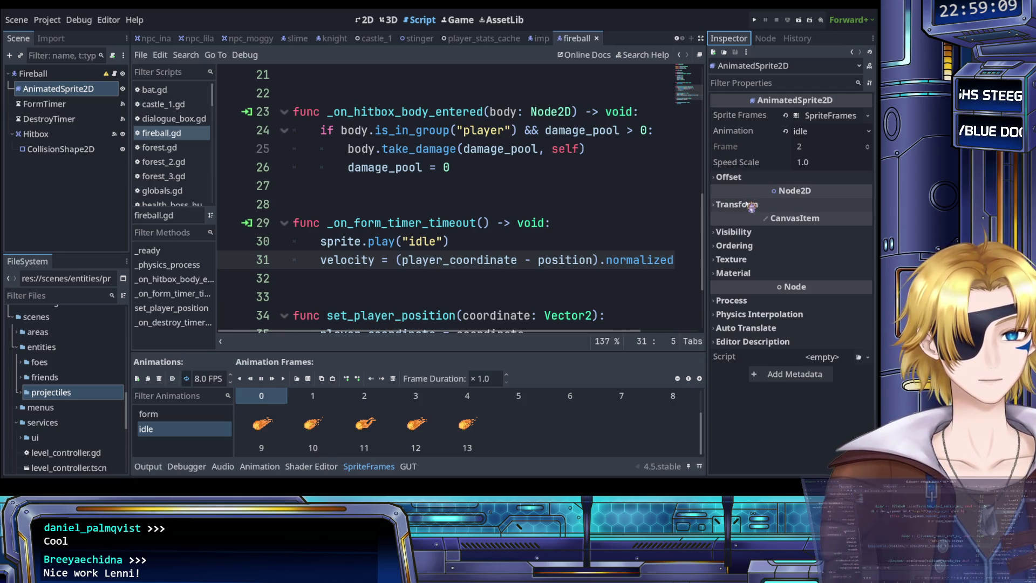
Check the sprite's Transform shows 0° rotation, then return to the empty script line.
click(751, 205)
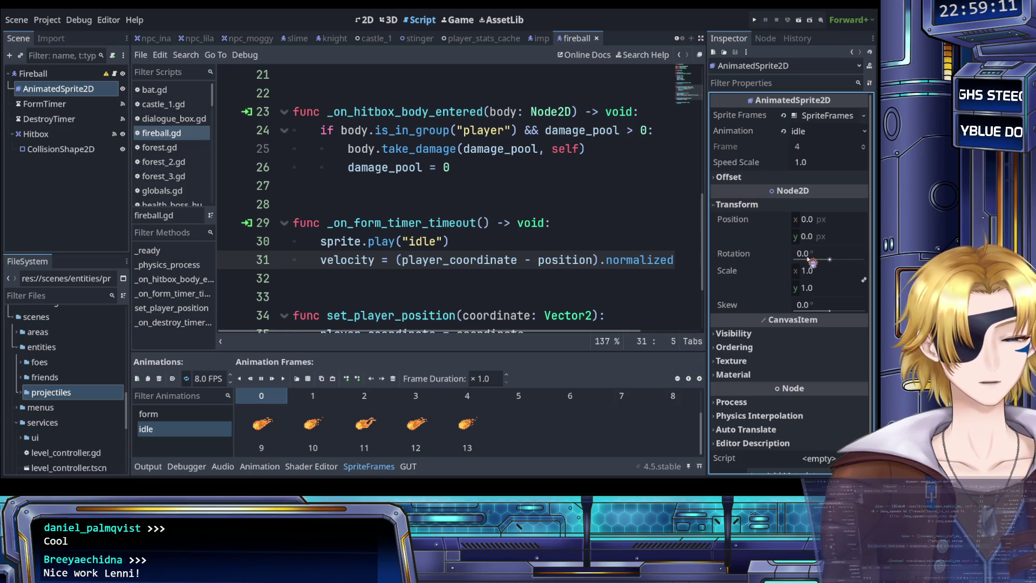
click(752, 204)
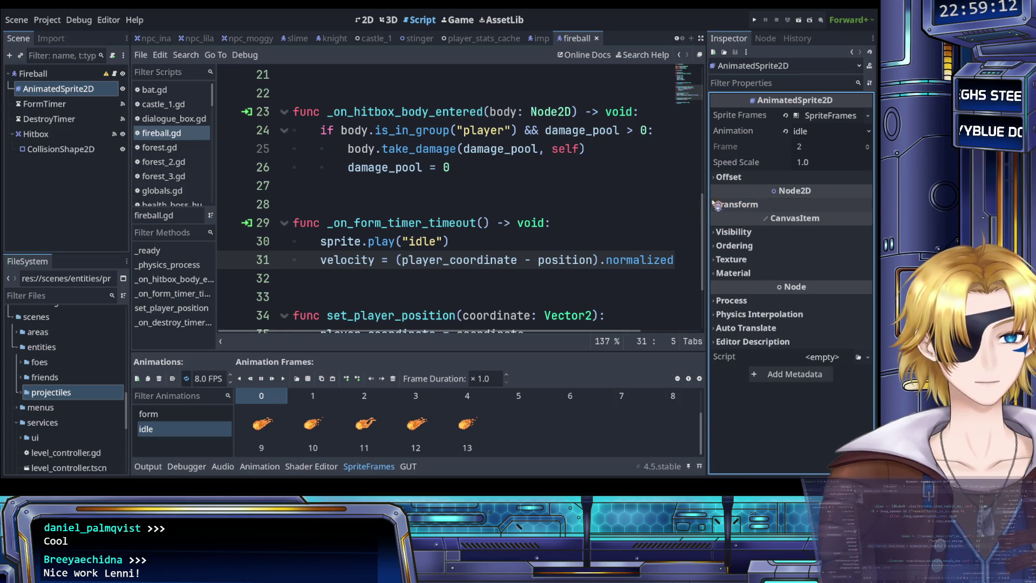
click(586, 187)
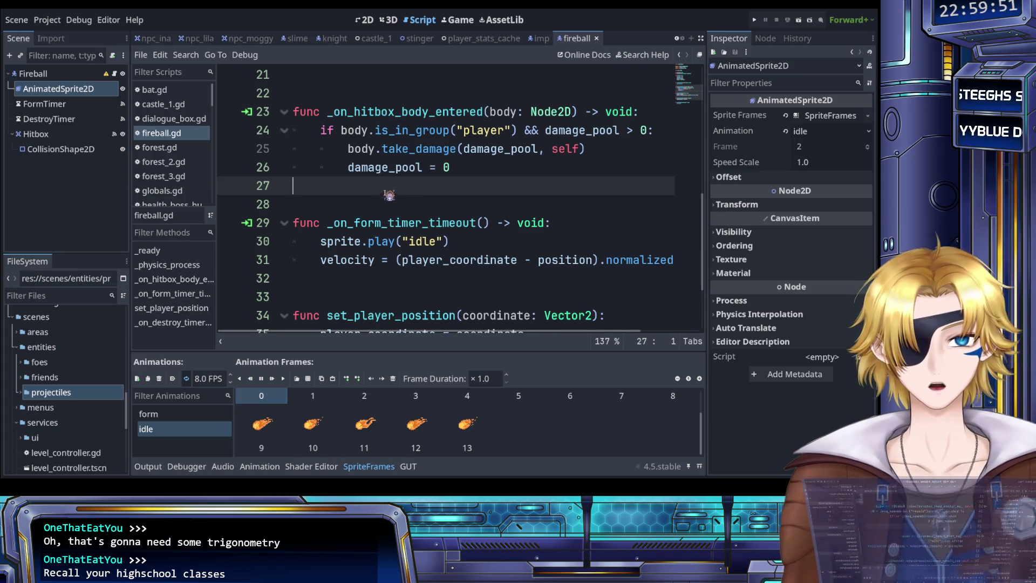
Add look_at(player_coordinate) below the velocity assignment in fireball.gd.
scroll(380, 176, up, 1)
scroll(379, 178, down, 1)
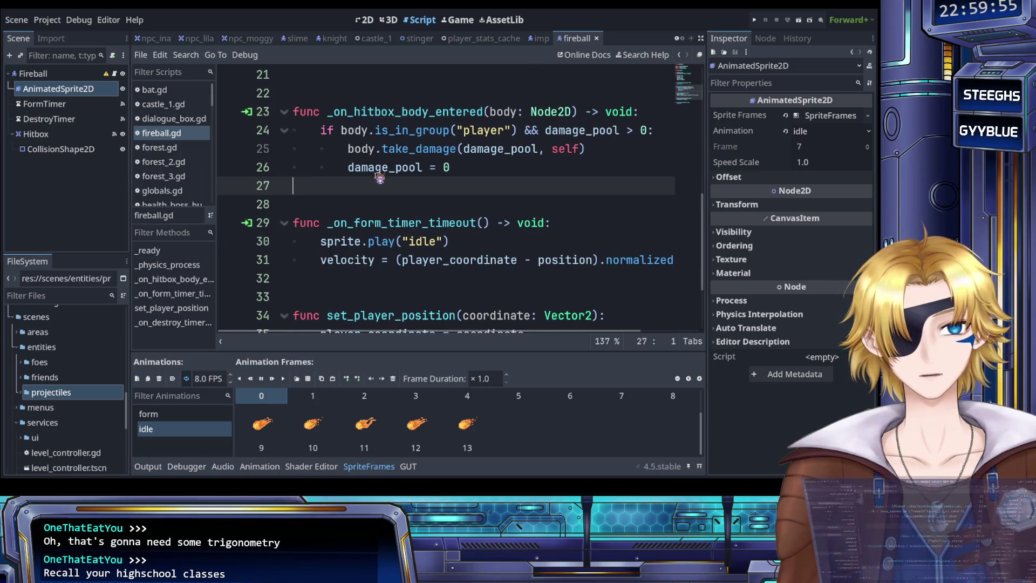
scroll(385, 215, down, 1)
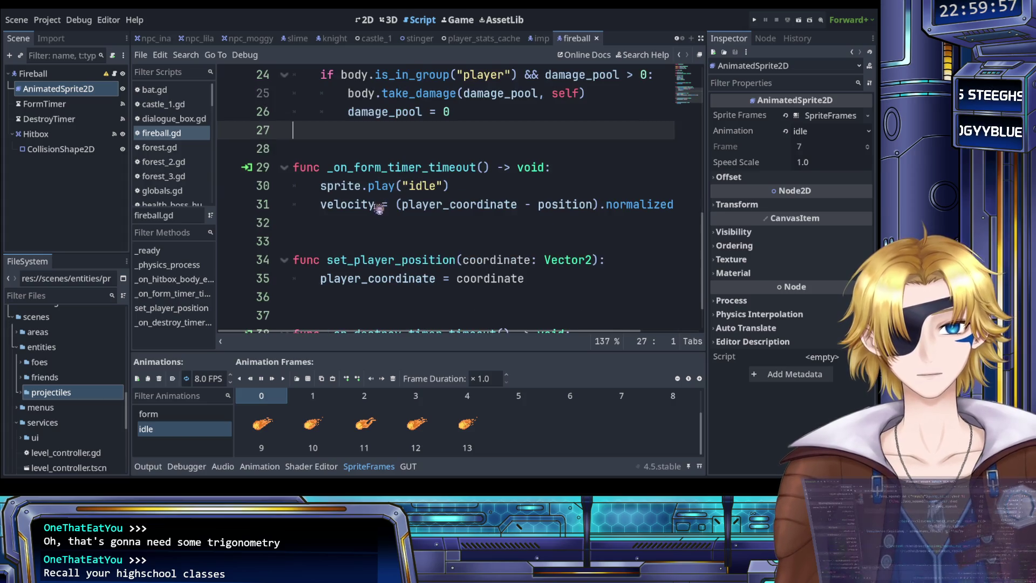
click(375, 218)
text(look)
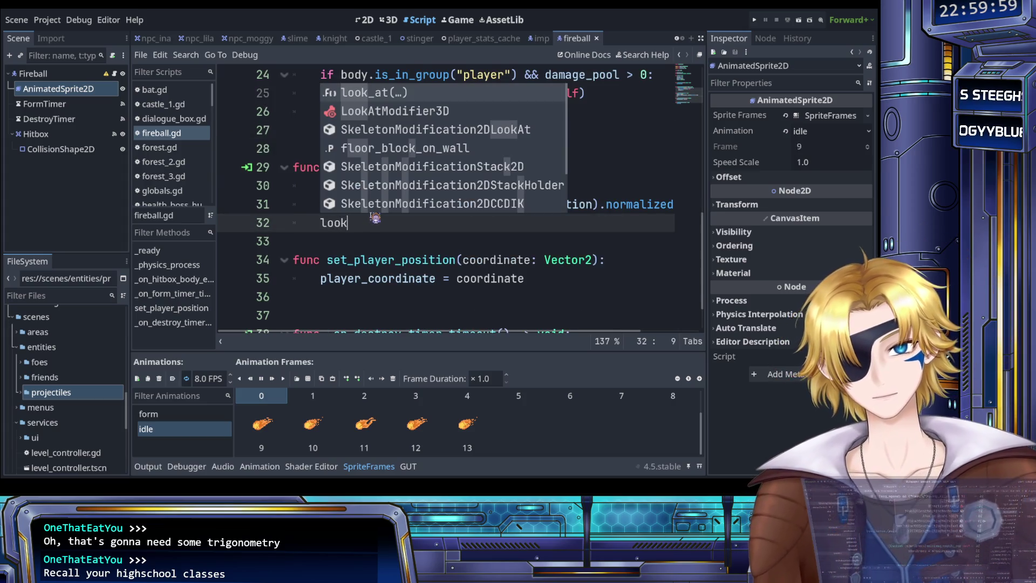
key(Return)
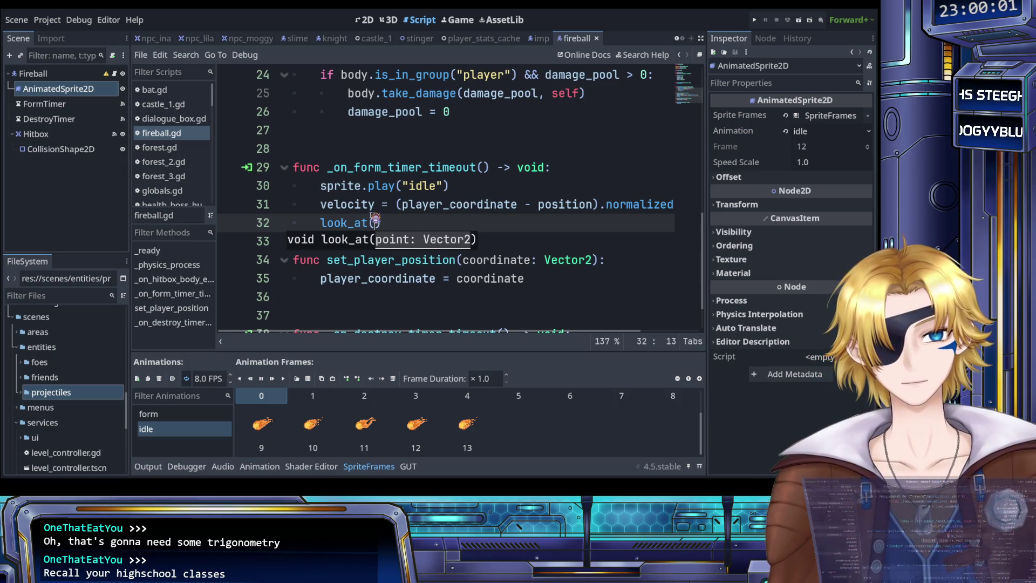
text(pla)
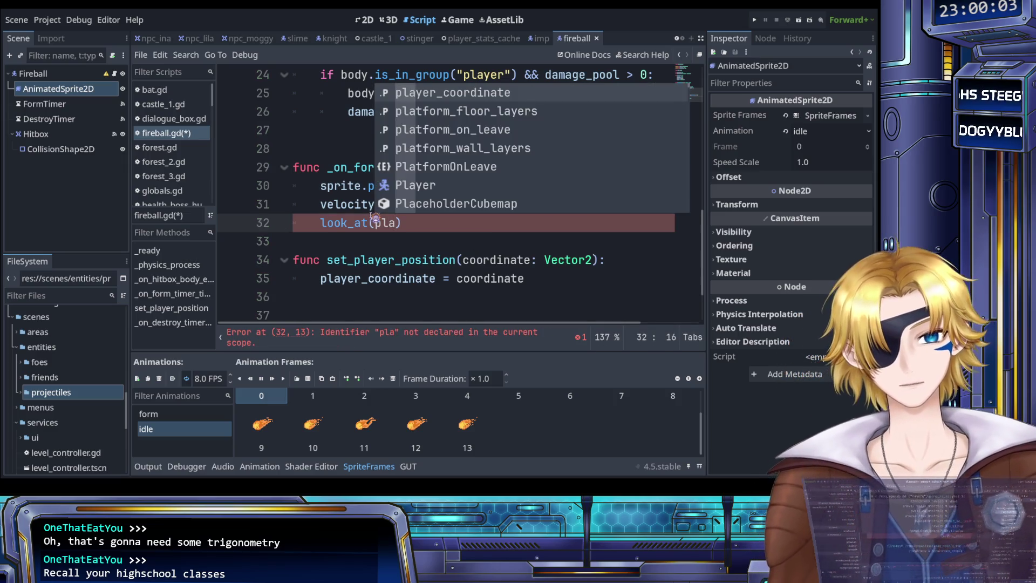
key(Return)
Add a blank line after look_at and launch the game to test aiming.
click(355, 219)
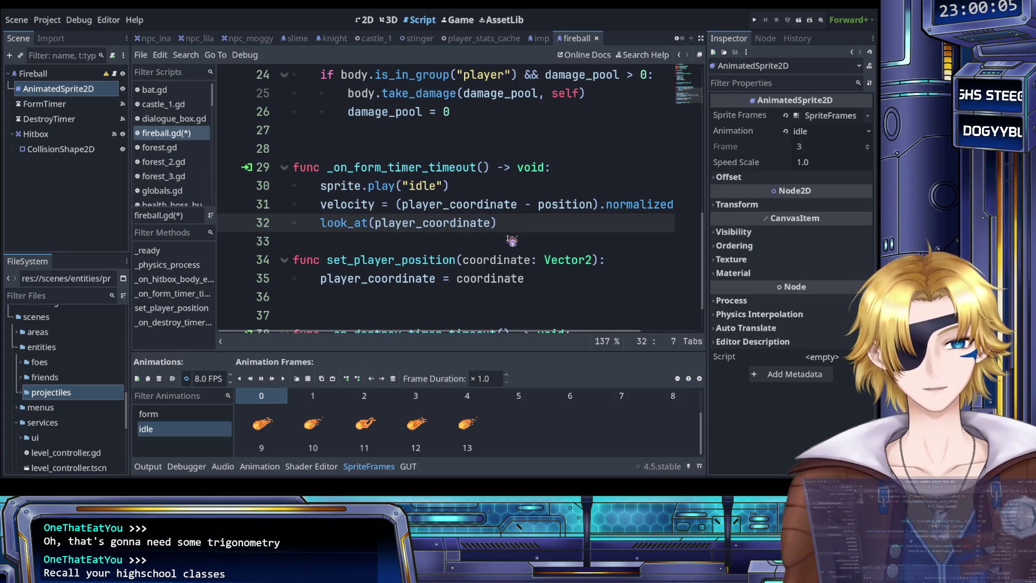
click(533, 237)
key(Return)
text(\)
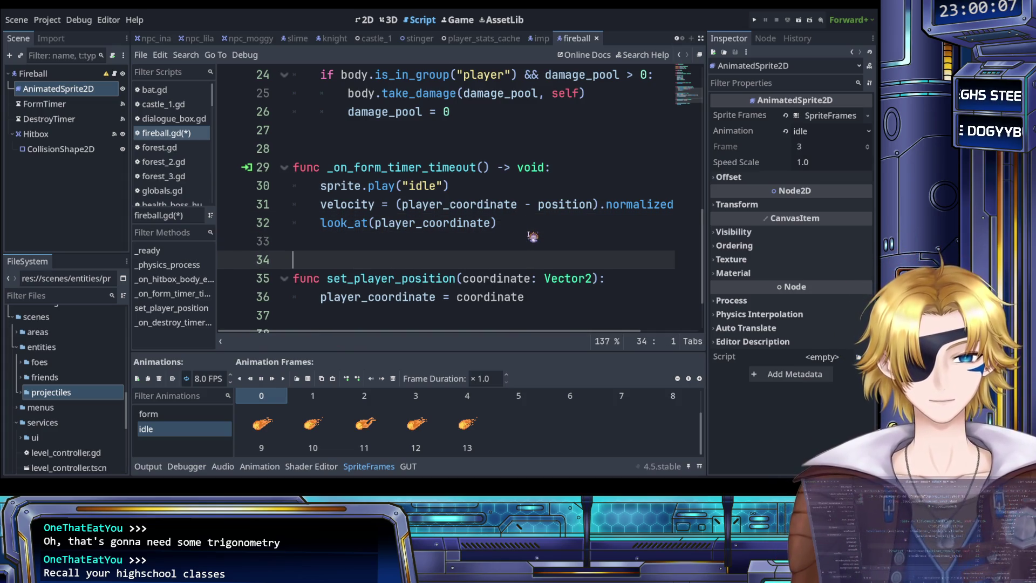
click(756, 21)
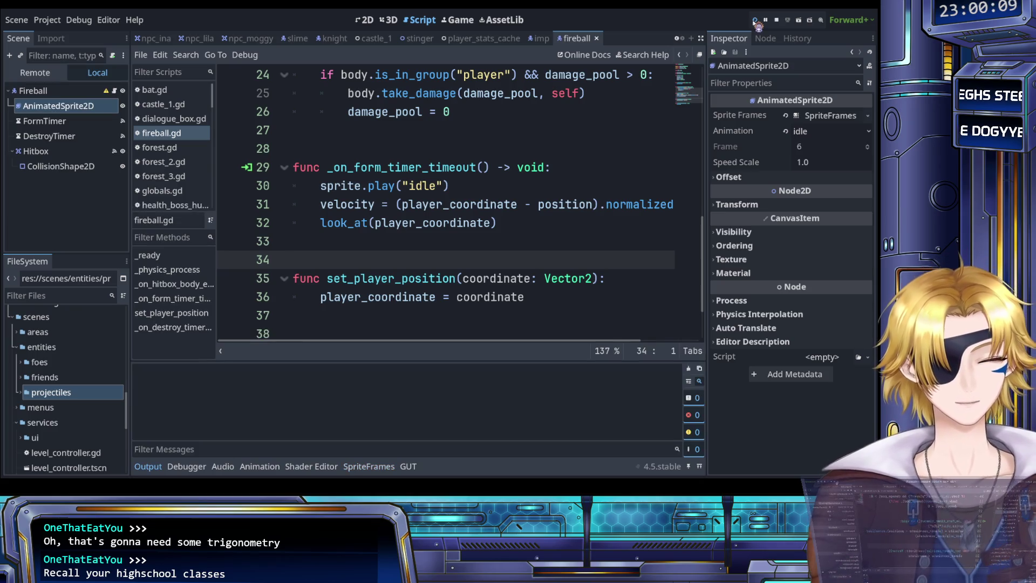
Start a level from the title menu, then quit the running test.
key(Return)
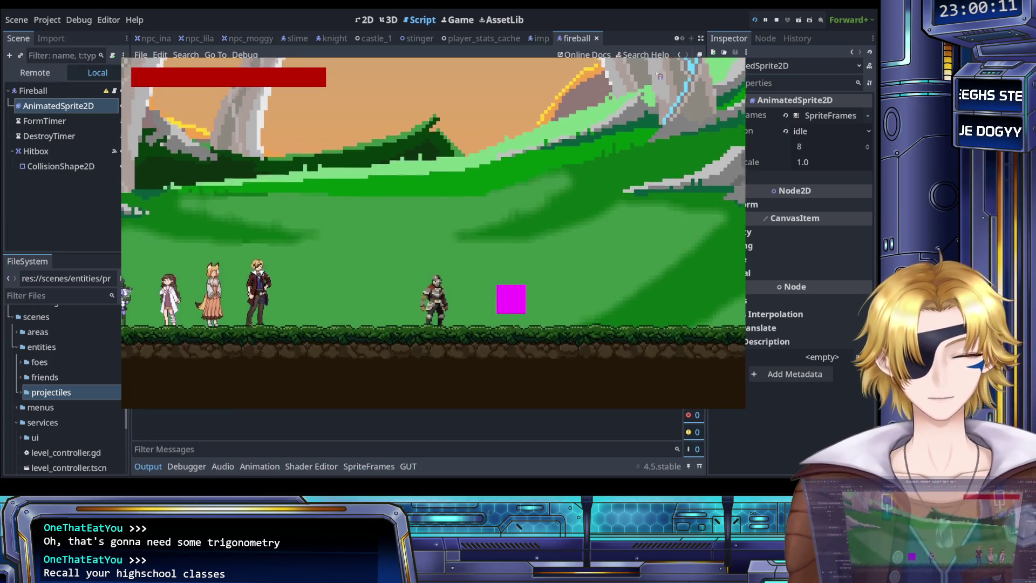
key(Escape)
key(Return)
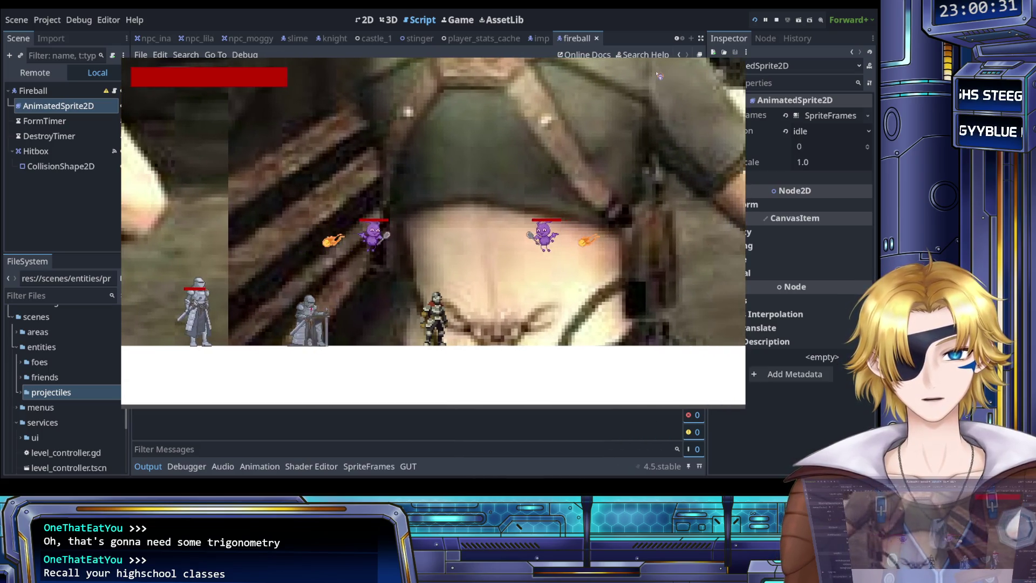
key(Escape)
key(Return)
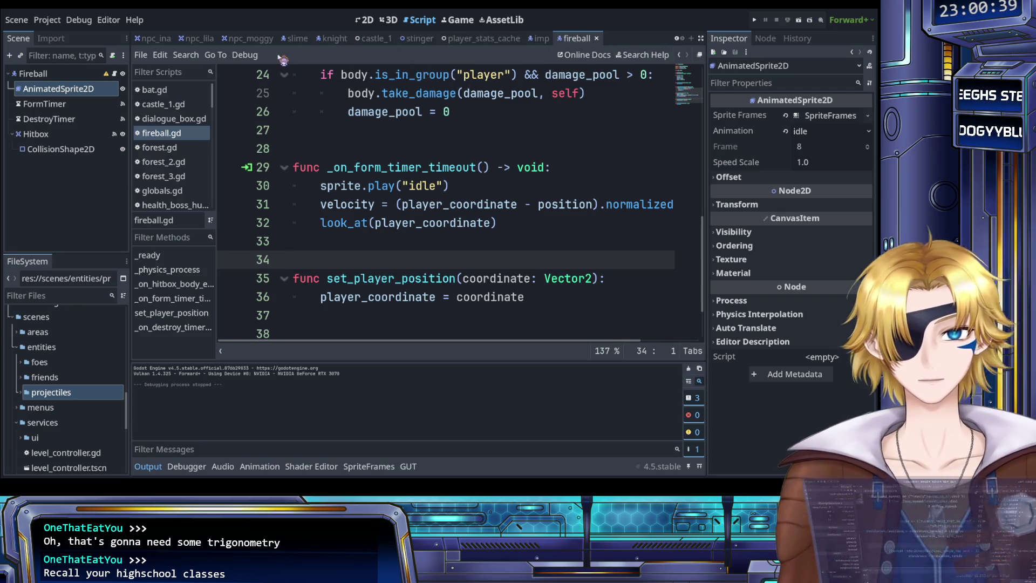
Set the fireball AnimatedSprite2D's Transform rotation to 110.8° in the 2D view.
click(365, 19)
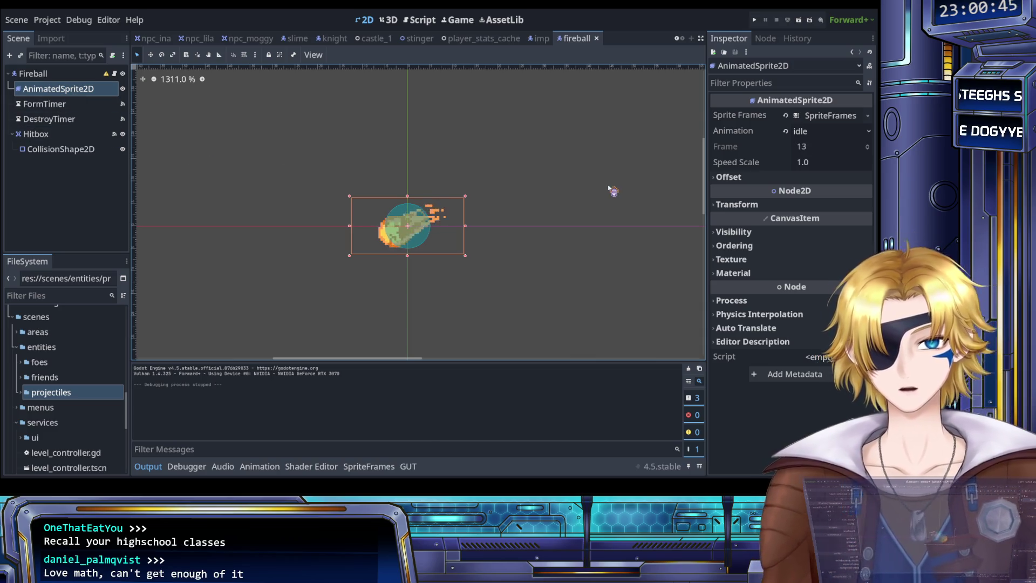
click(760, 204)
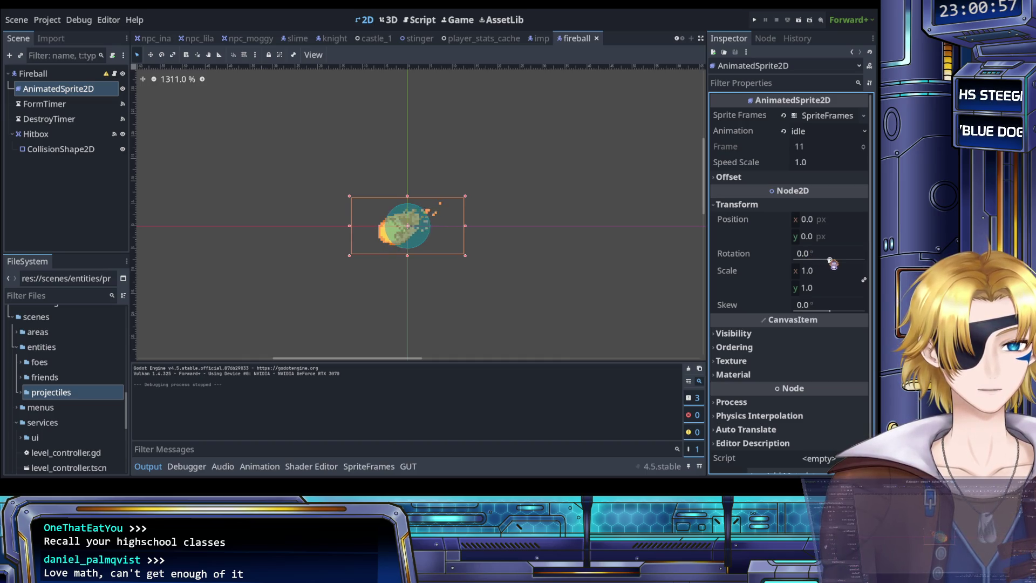
click(832, 263)
drag(834, 264, 844, 264)
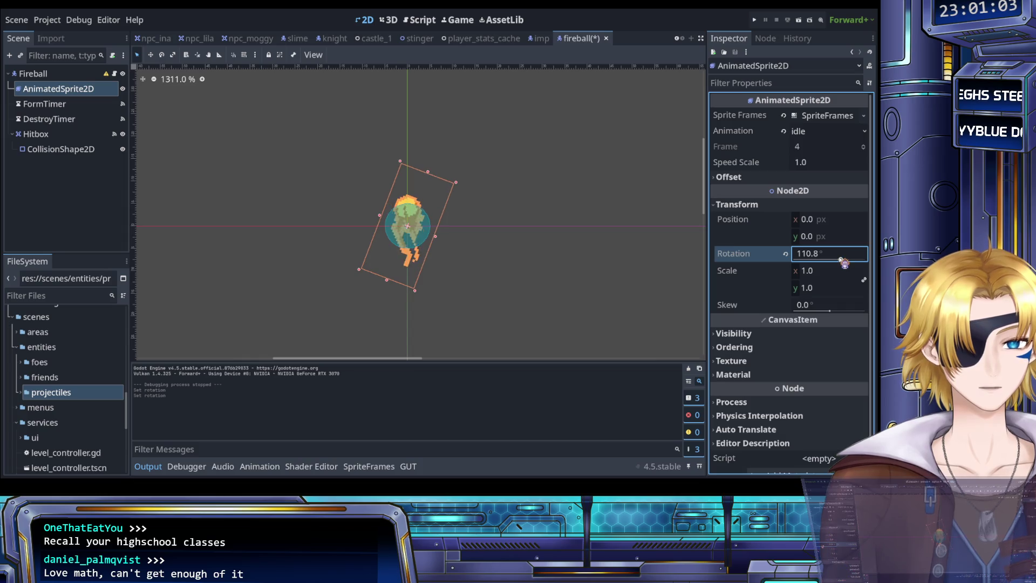
Save the fireball scene, test-run the game, then stop it with F8.
key(ctrl+s)
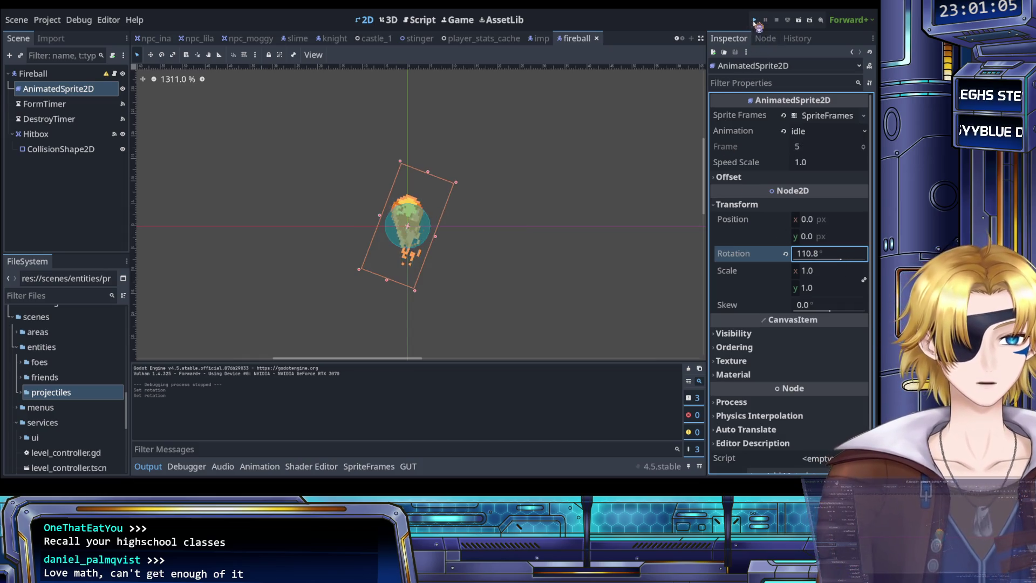
click(755, 20)
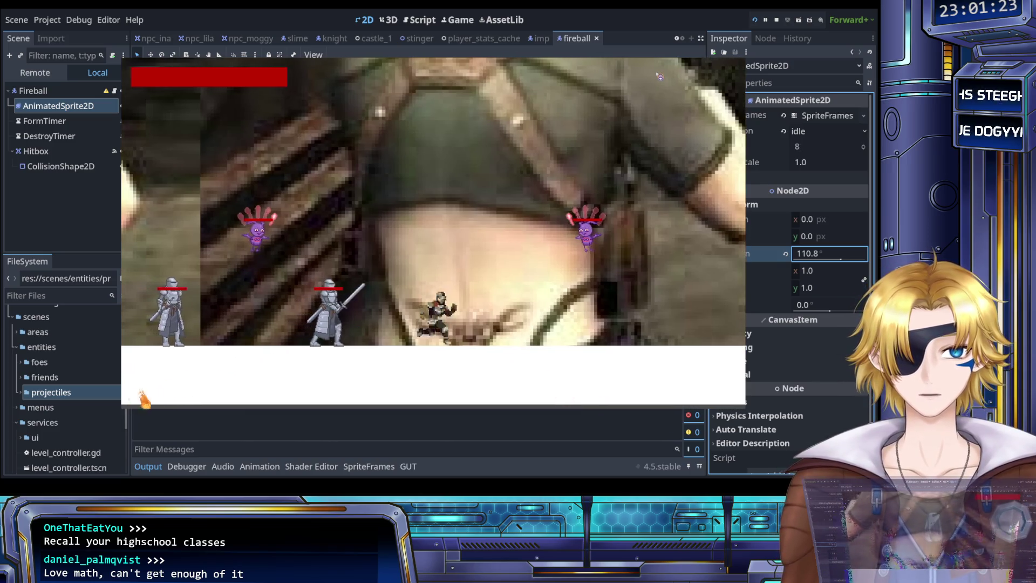
key(F8)
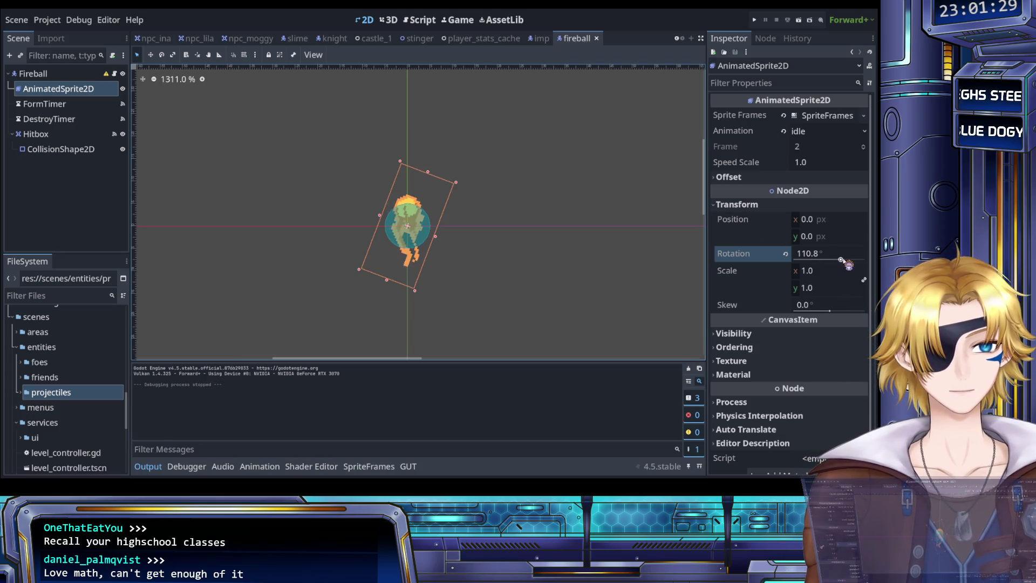
Change the sprite rotation from 110.8° to 200.8°, save, and relaunch the game.
drag(841, 261, 840, 261)
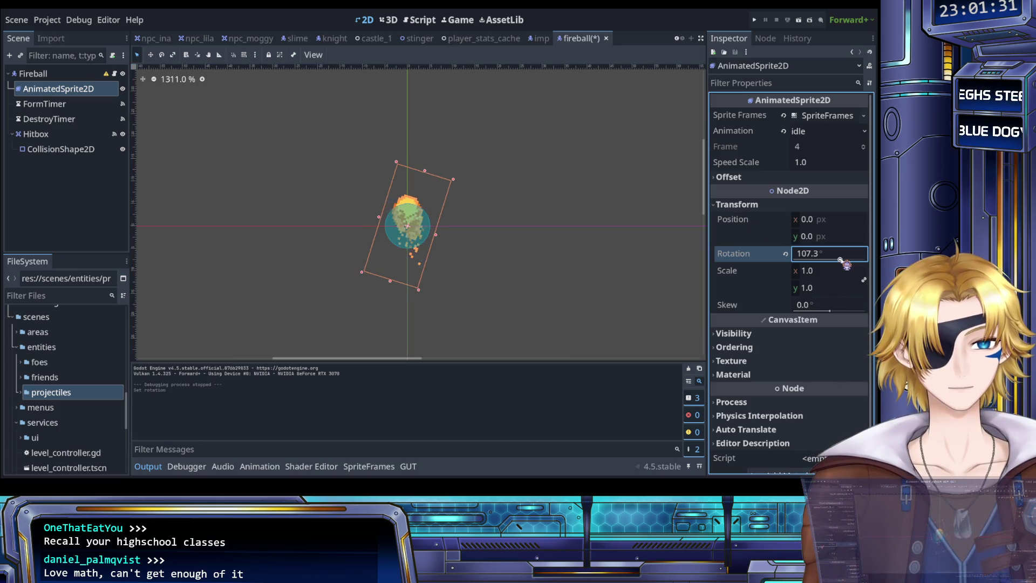
drag(841, 261, 847, 260)
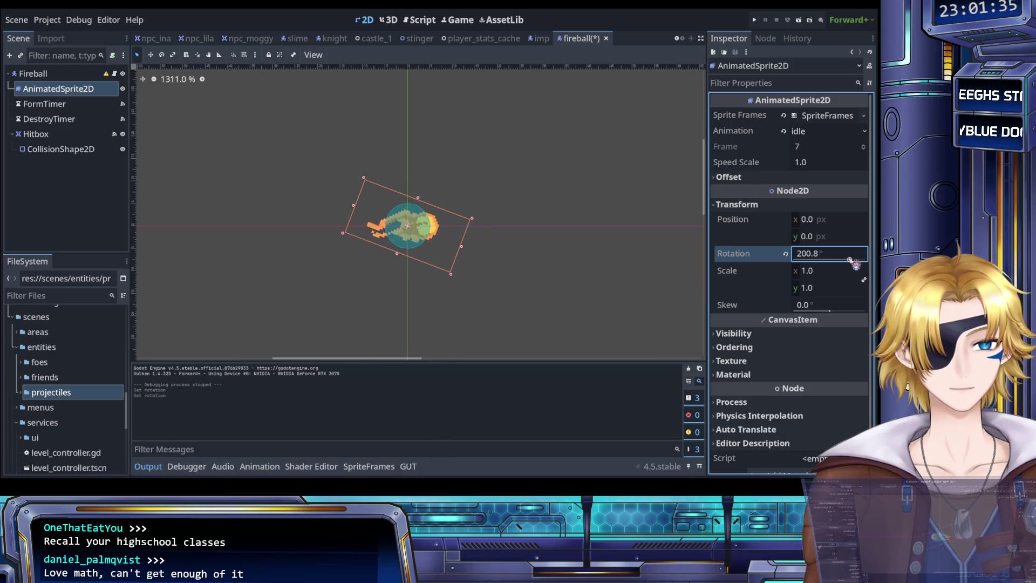
key(ctrl+s)
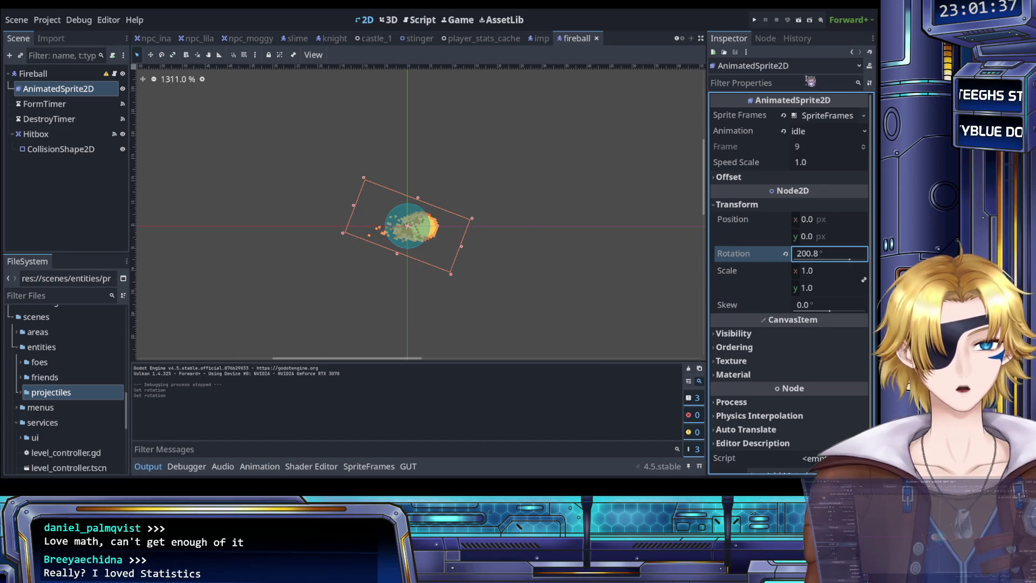
click(755, 20)
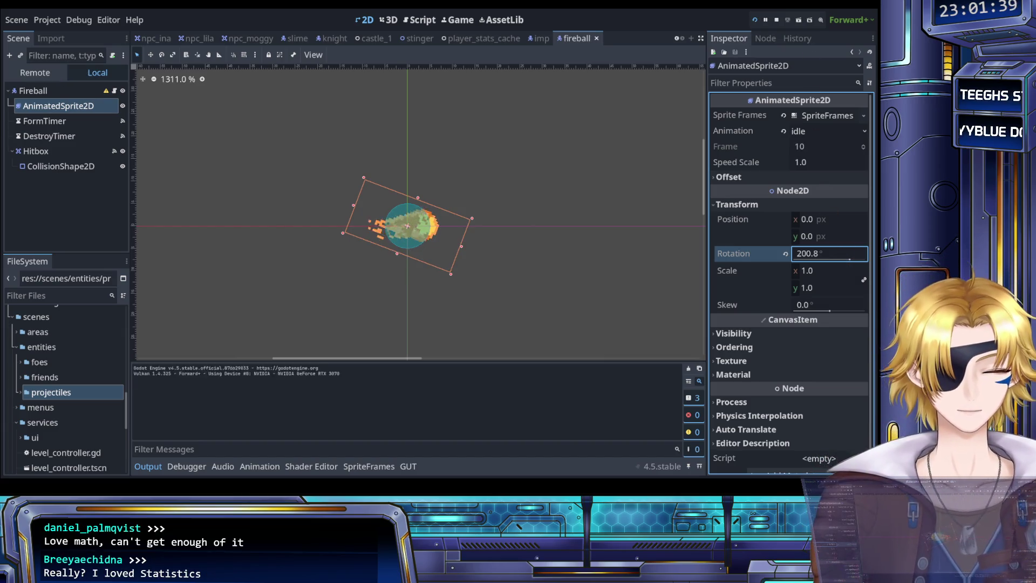
Start a level and walk the player around, attacking with the sword.
key(Escape)
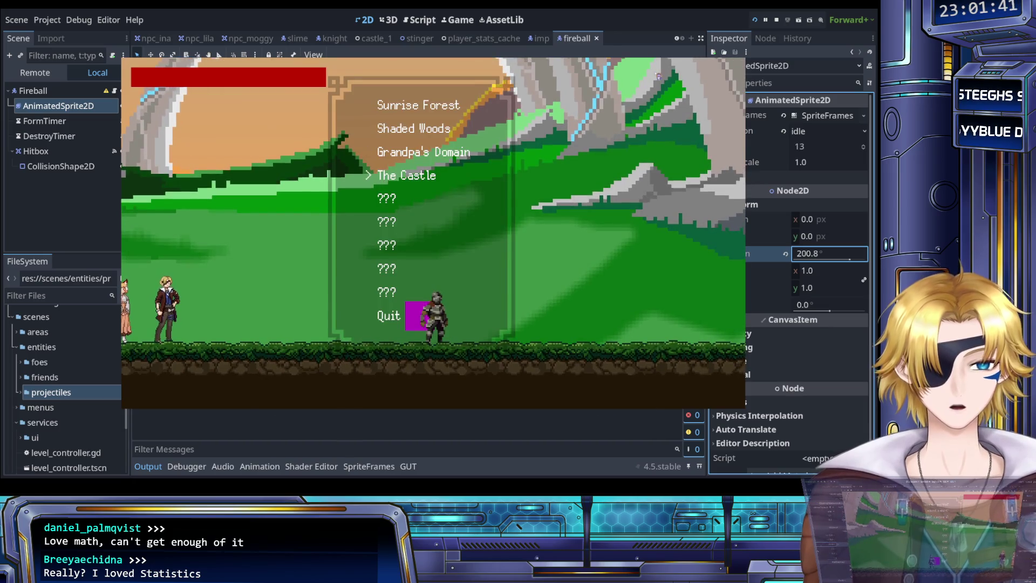
key(Return)
key(Right)
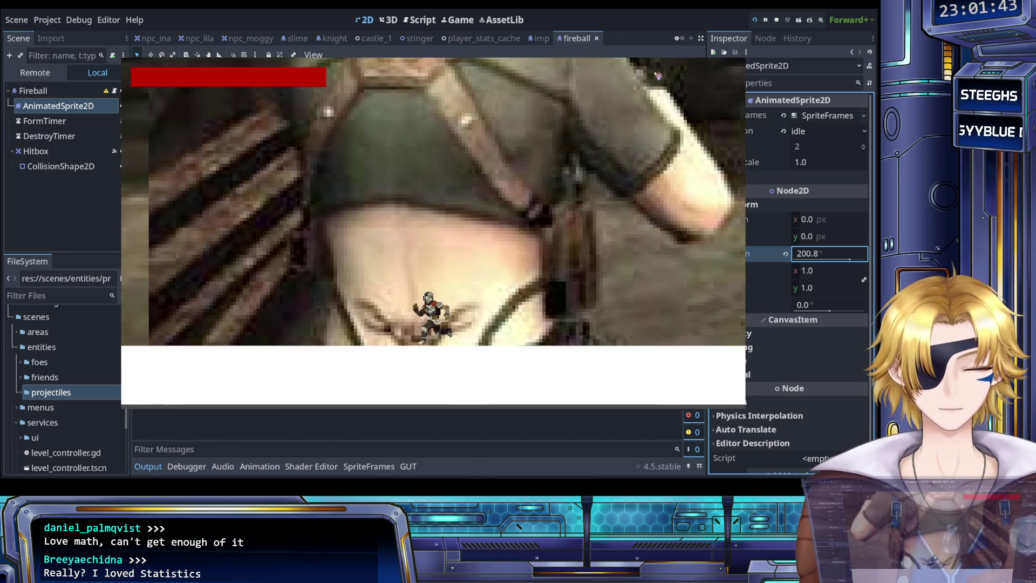
key(Right)
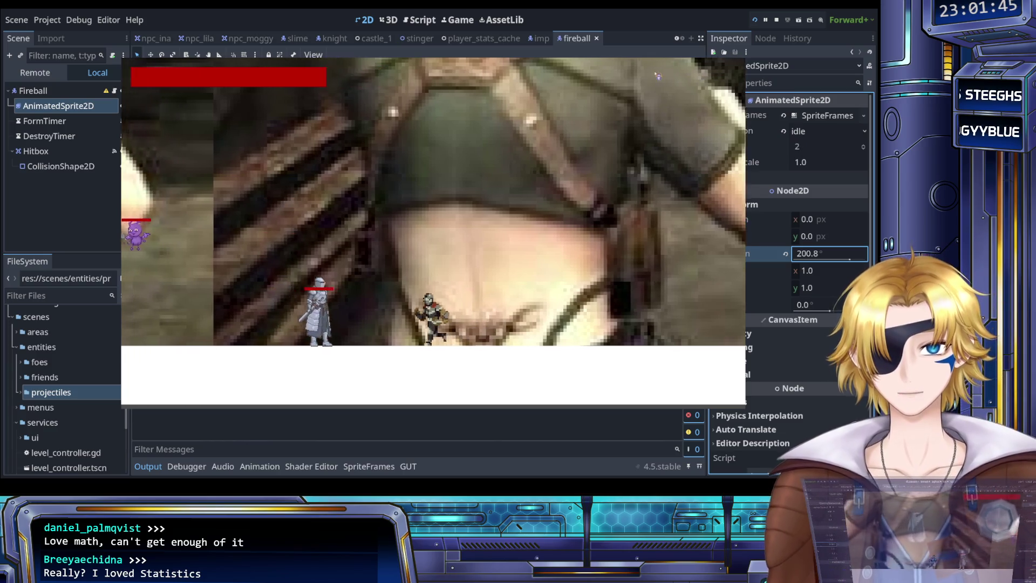
key(Left)
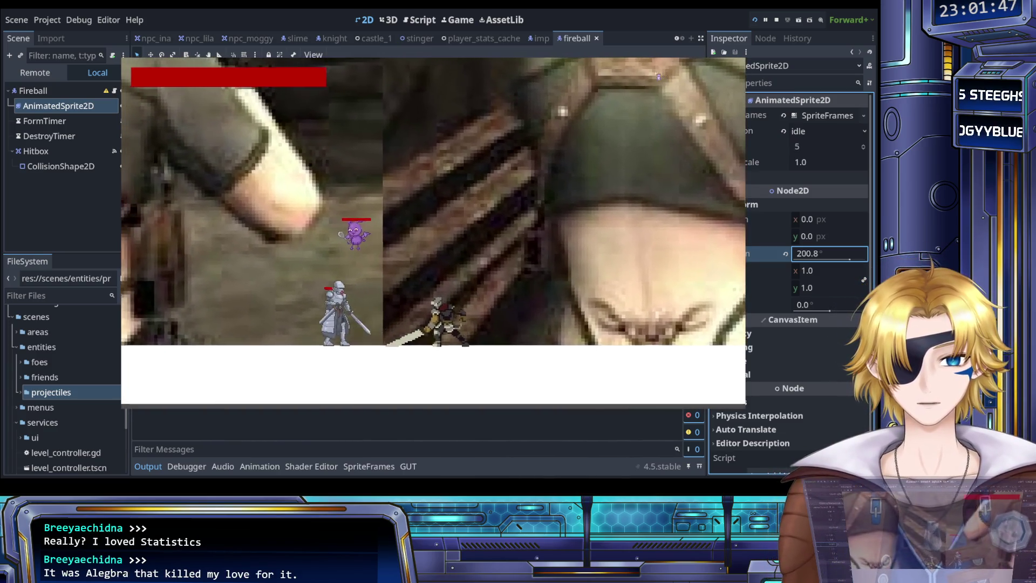
key(Right)
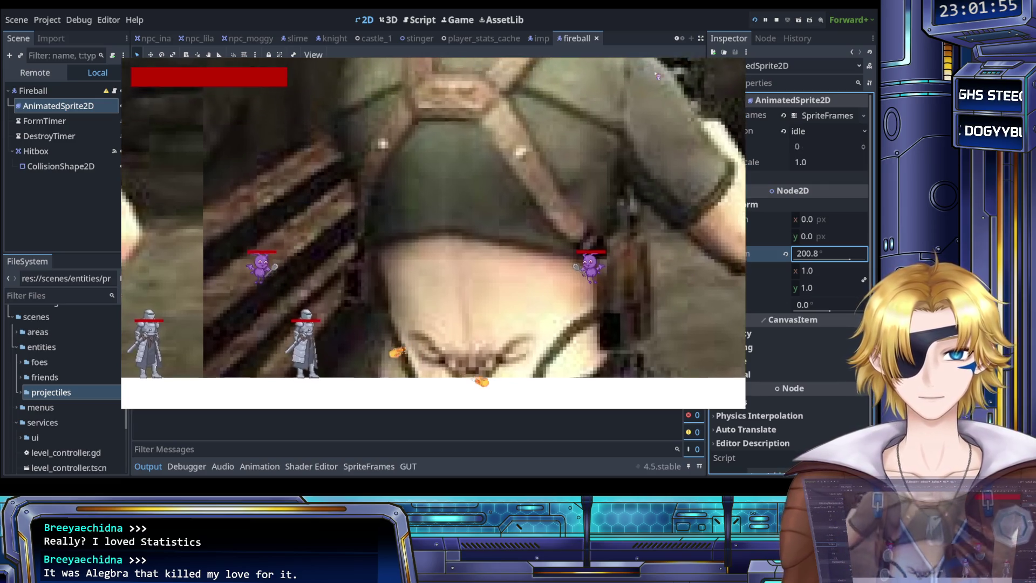
key(Left)
click(658, 76)
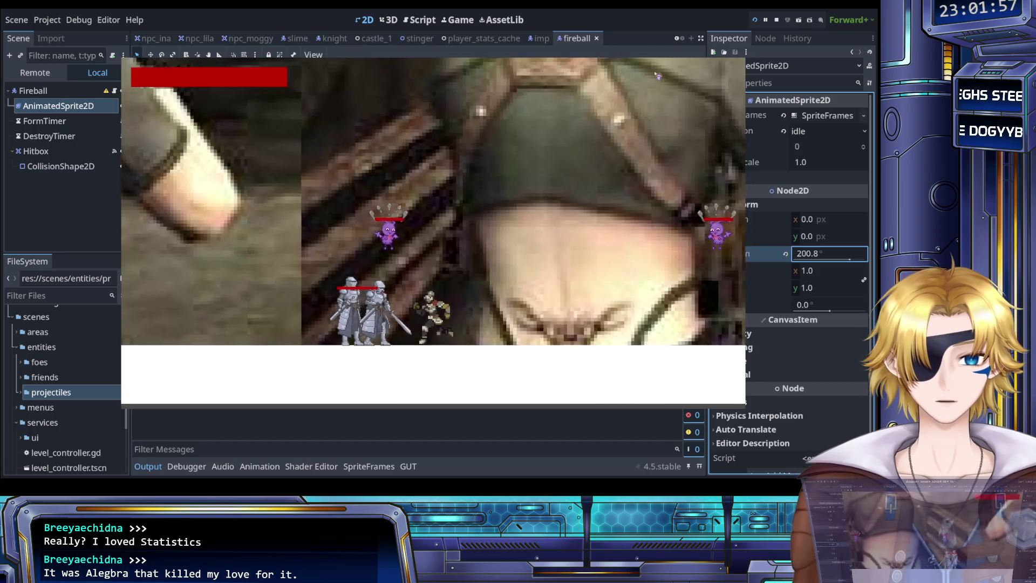
Walk past the imps to provoke fireballs, then quit the running game.
key(Right)
key(Left)
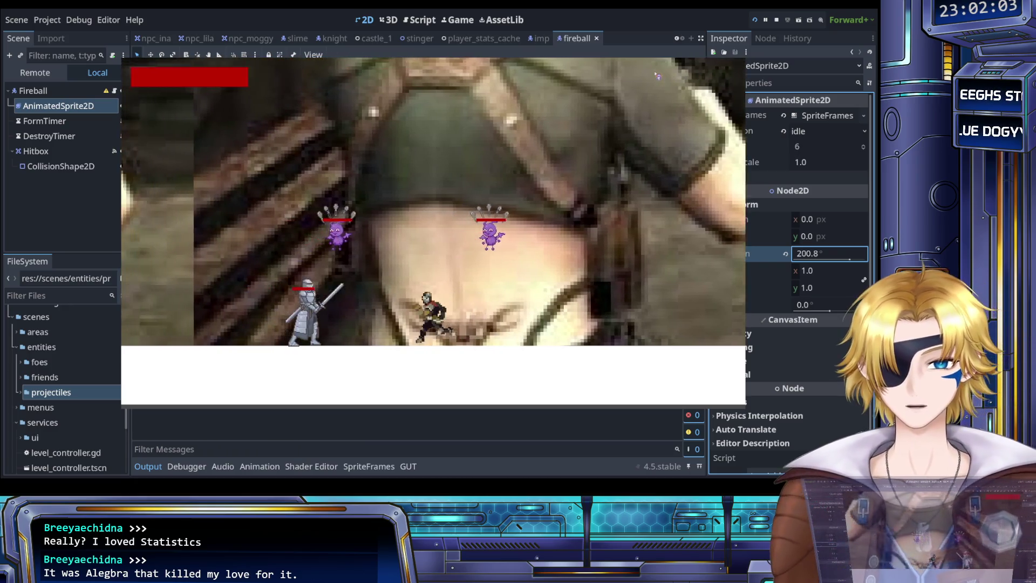
key(Left)
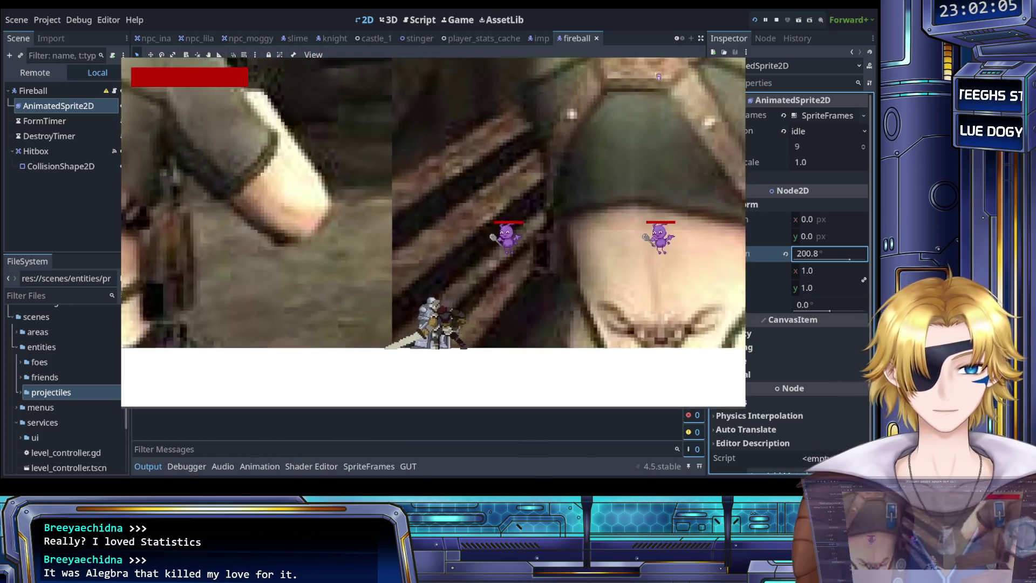
key(Right)
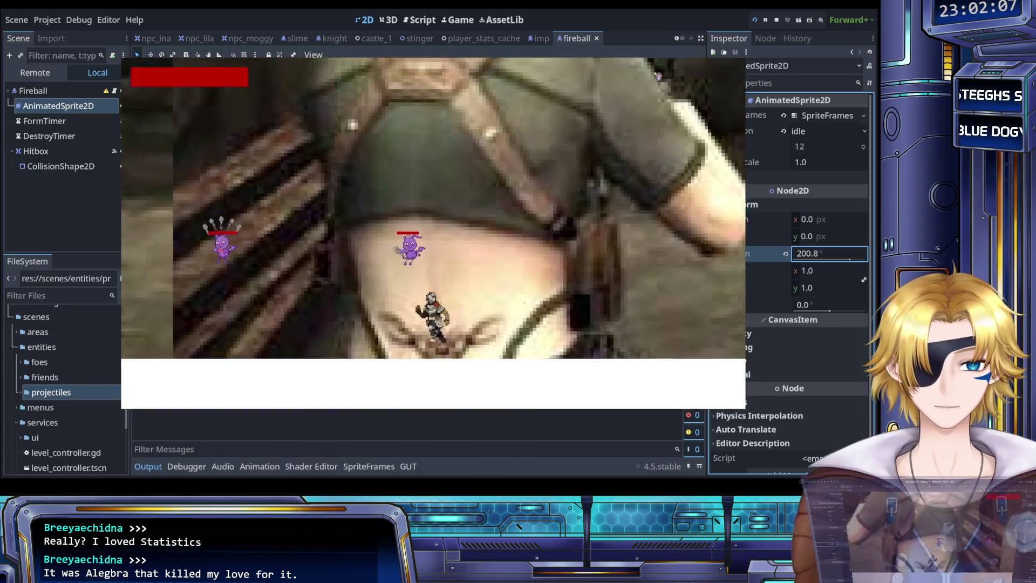
key(Left)
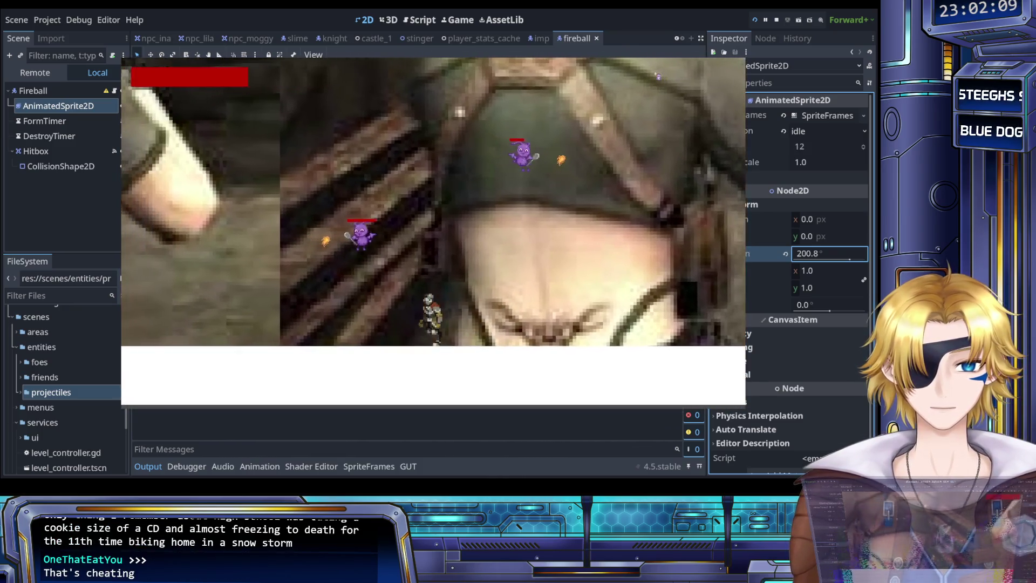
key(Left)
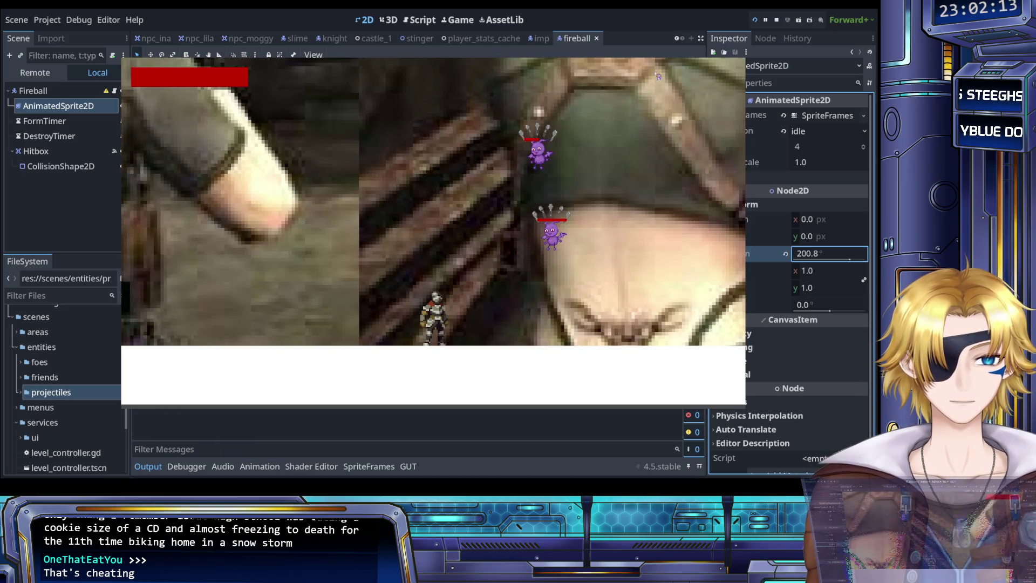
key(Right)
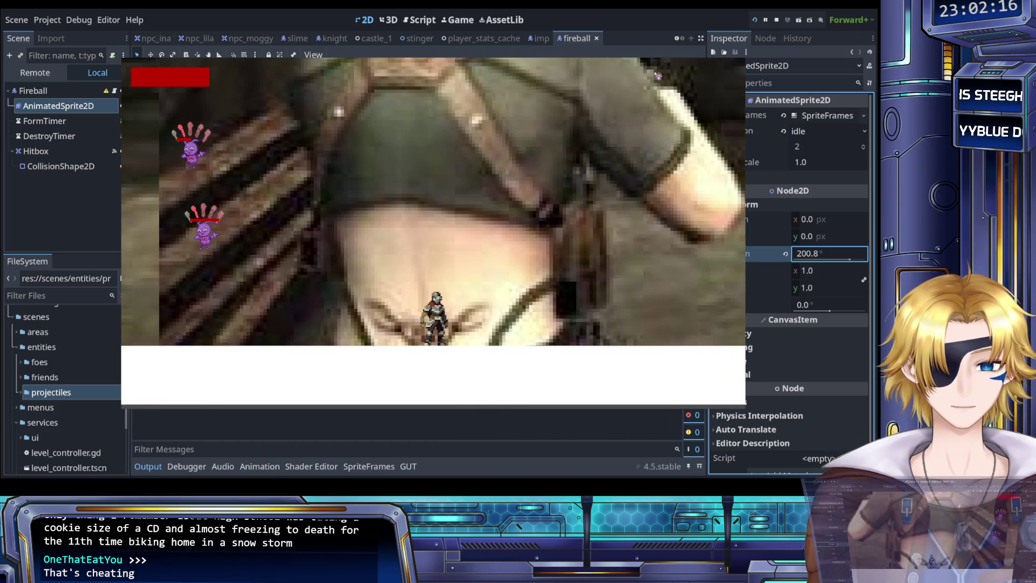
key(Escape)
key(Return)
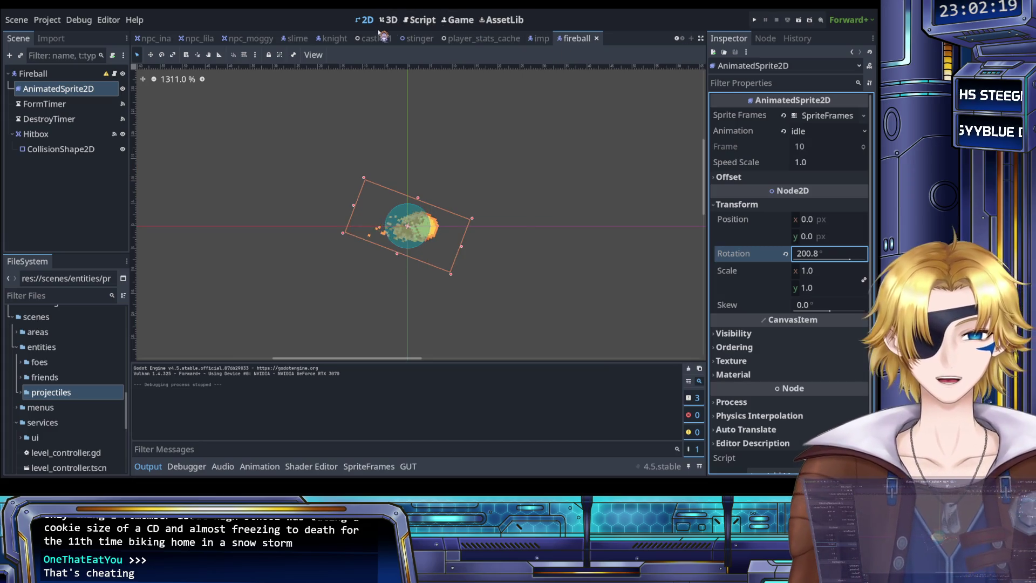
Open fireball.gd and inspect the look_at call and player_coordinate velocity line.
click(420, 20)
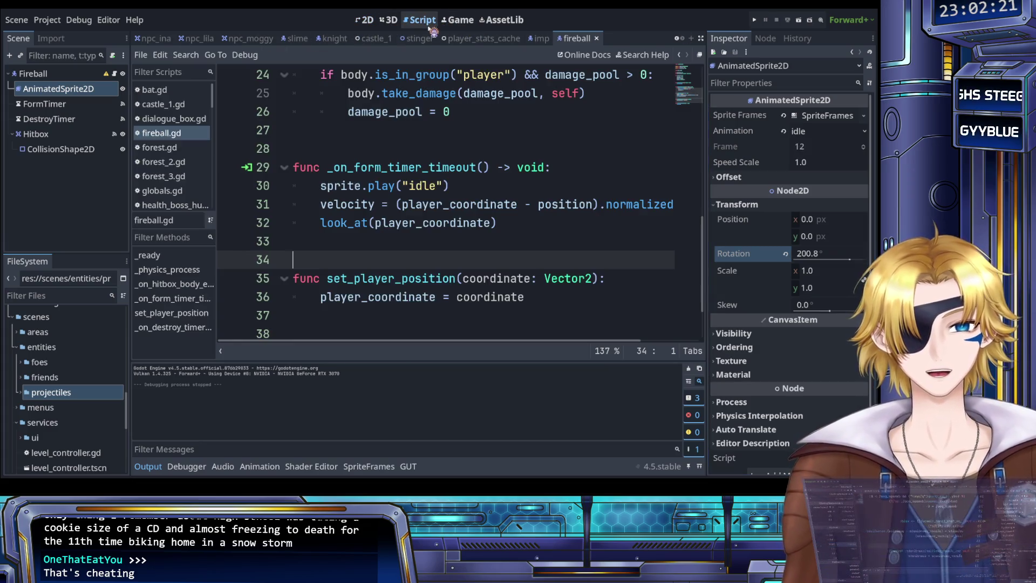
click(348, 222)
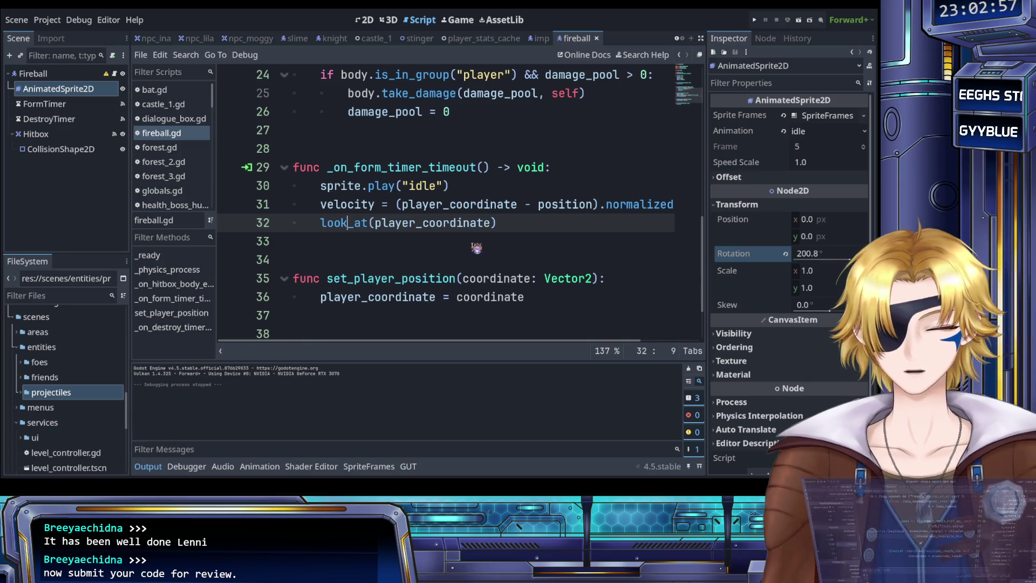
click(484, 206)
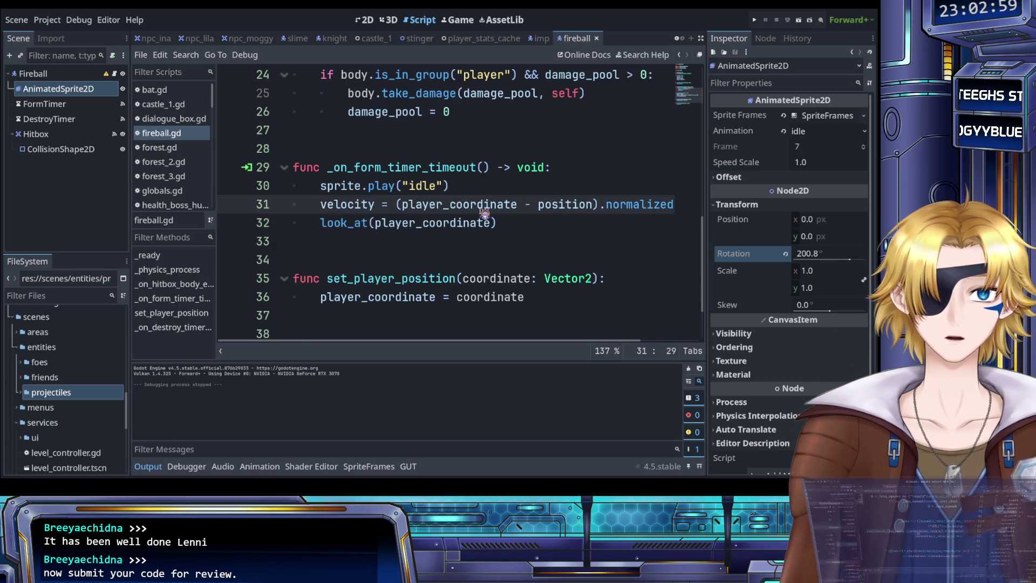